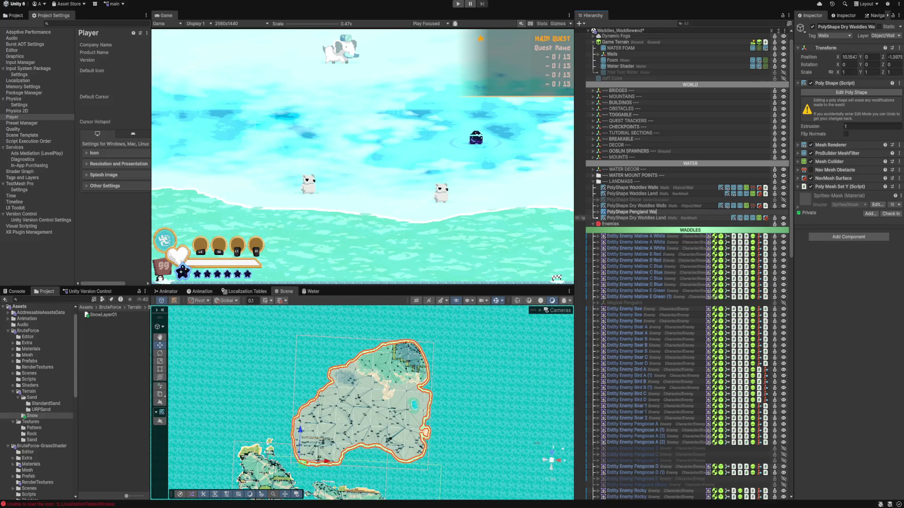
- Name the walls shape 'PolyShape Pengland Walls' and duplicate the Dry Waddles land shape
text(alls)
click(636, 218)
key(ctrl+d)
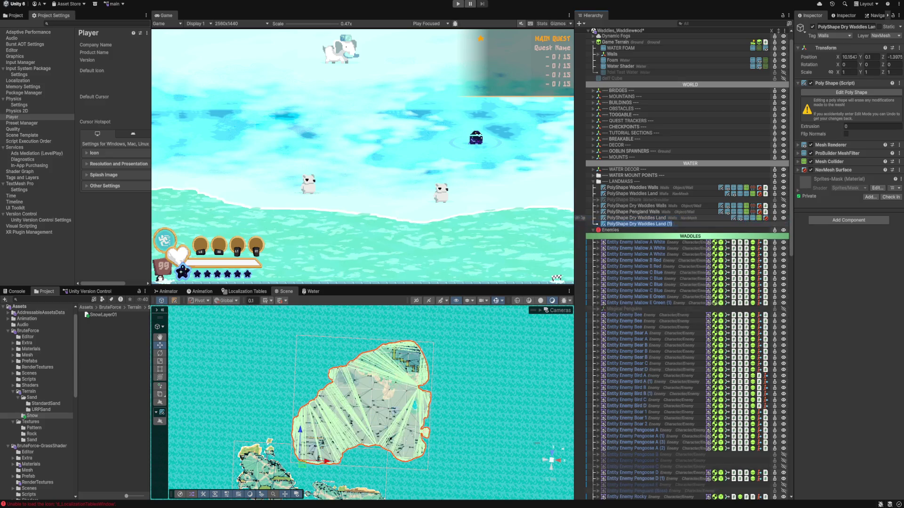
- Rename the copy 'PolyShape Pengland Land' and place it directly below Pengland Walls
key(F2)
double_click(645, 224)
key(ctrl+shift+Left)
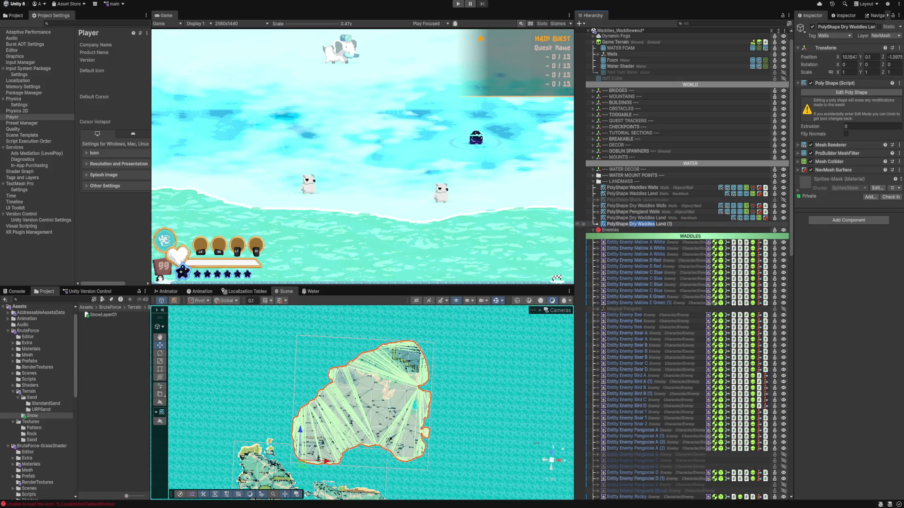
text(Pengland)
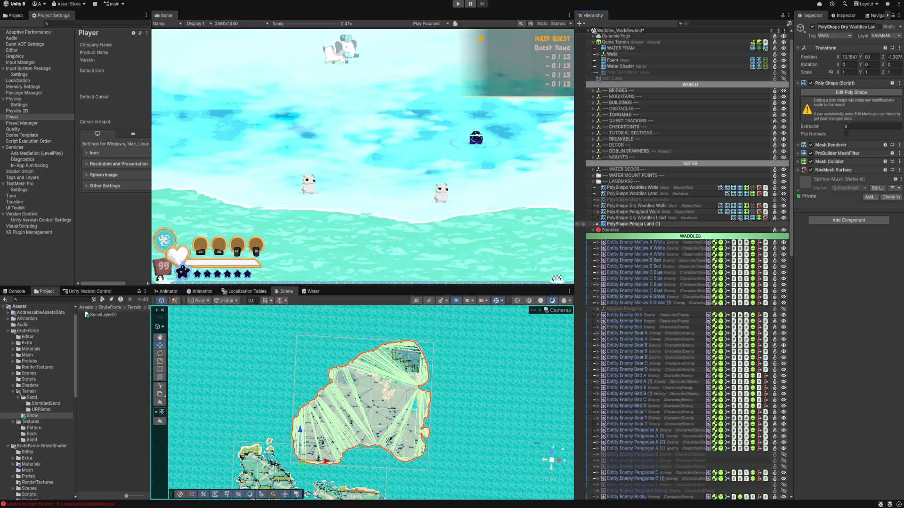
key(BackSpace)
key(BackSpace)
key(Return)
mouse_move(633, 224)
mouse_down()
mouse_move(633, 212)
mouse_move(633, 220)
mouse_up()
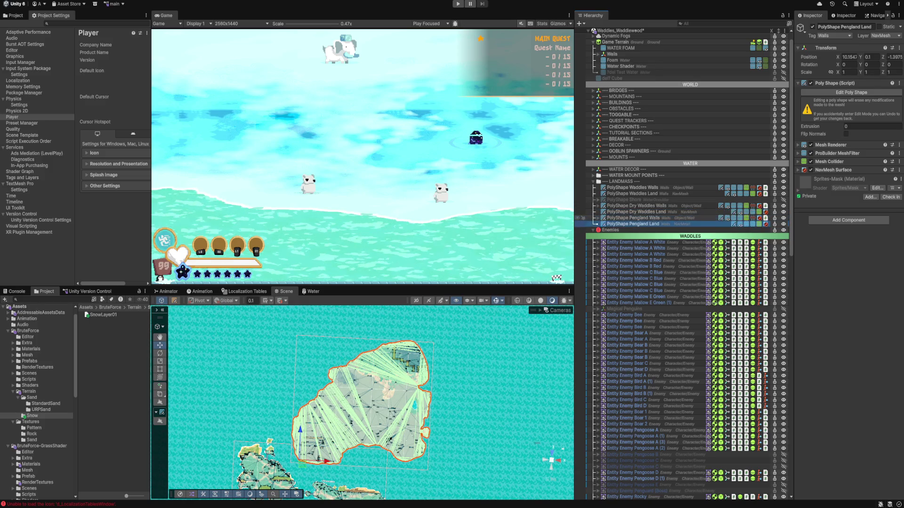
- Move both Pengland shapes to X 28.22
click(633, 218)
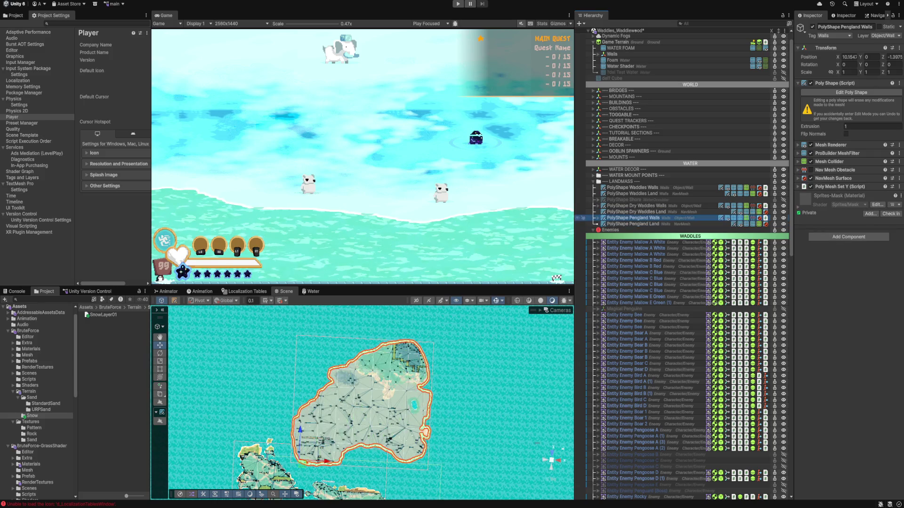
shift+click(633, 224)
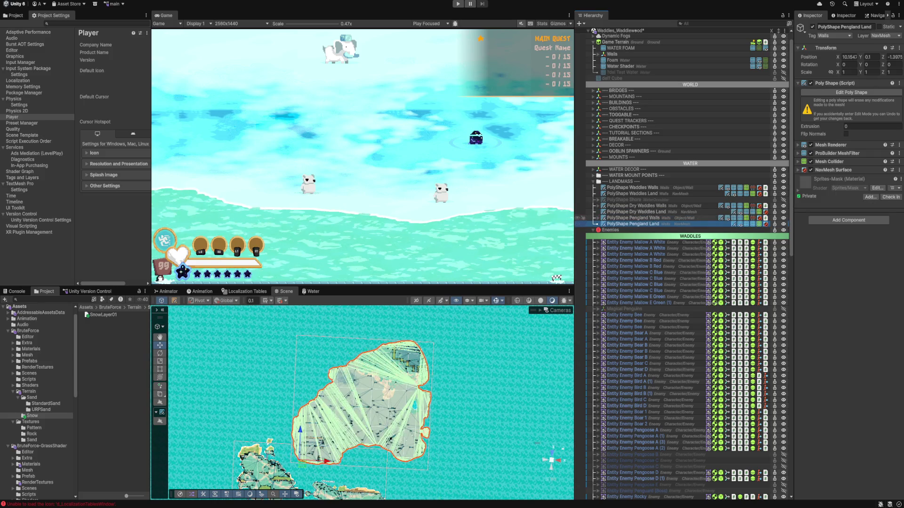
drag(837, 57, 894, 57)
- Move both Pengland shapes to Z -36.28 over the snowy island, then frame Pengland Walls
scroll(372, 402, down, 3)
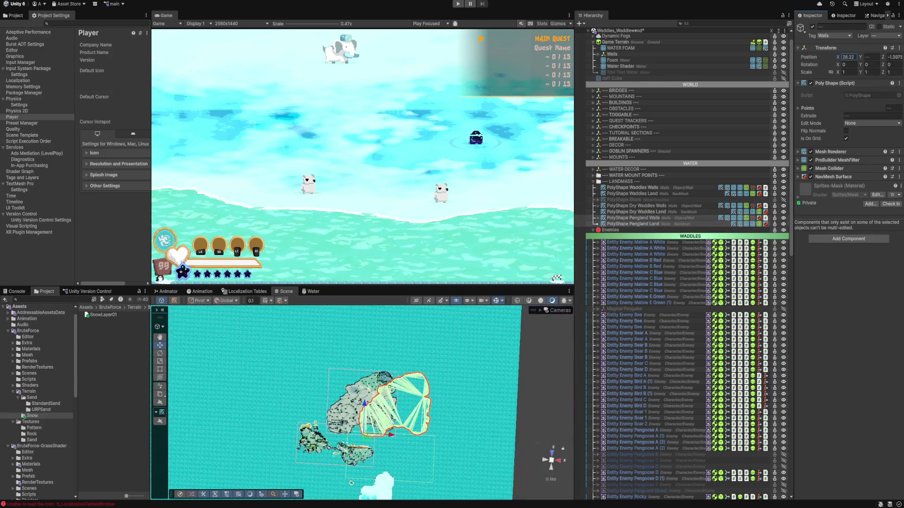
drag(883, 57, 847, 57)
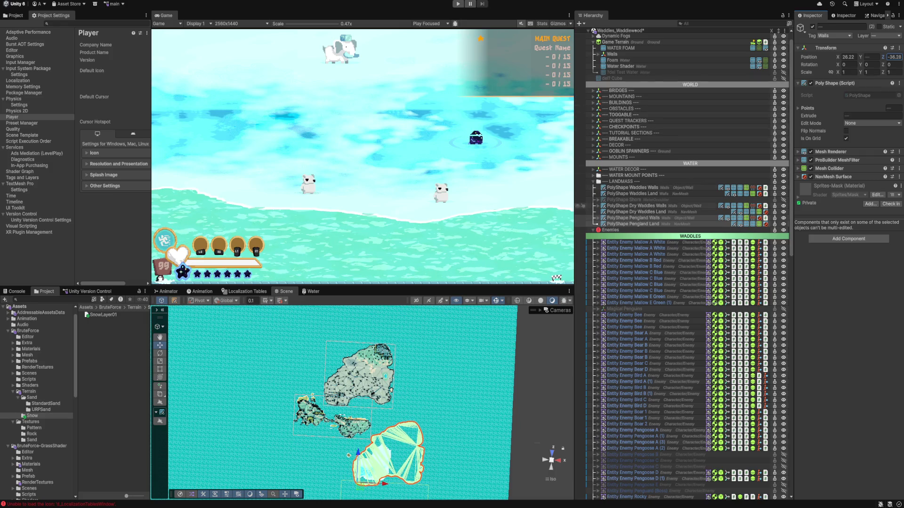
double_click(633, 218)
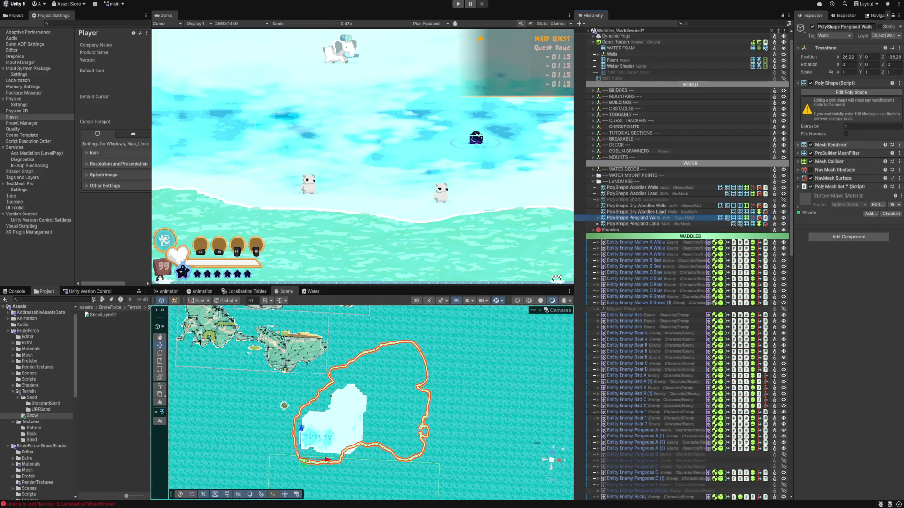
- Enter Poly Shape edit mode, zoom onto the walls outline, and place the top-right point on the coastline
click(851, 92)
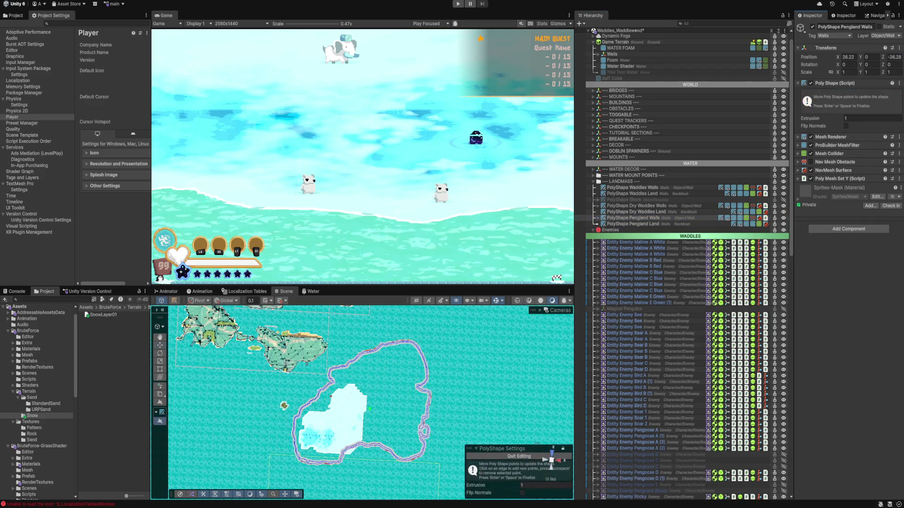
scroll(492, 318, up, 5)
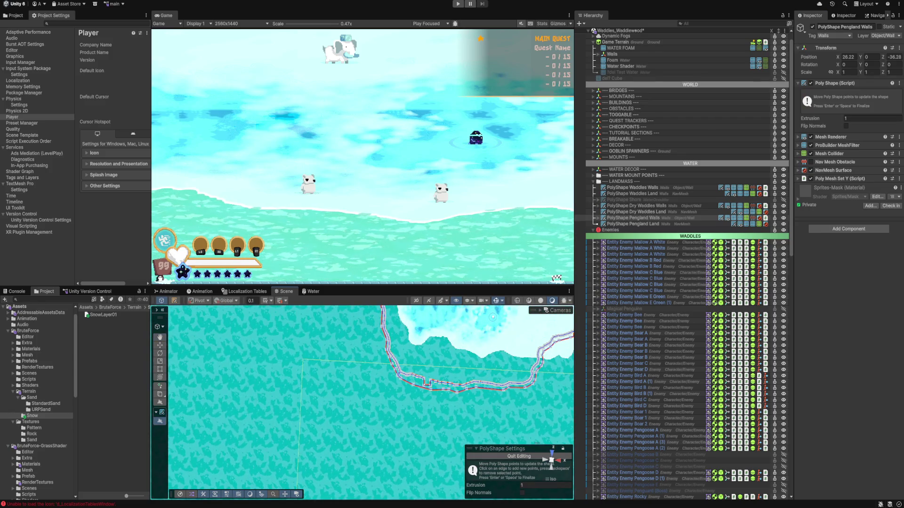
scroll(492, 317, up, 4)
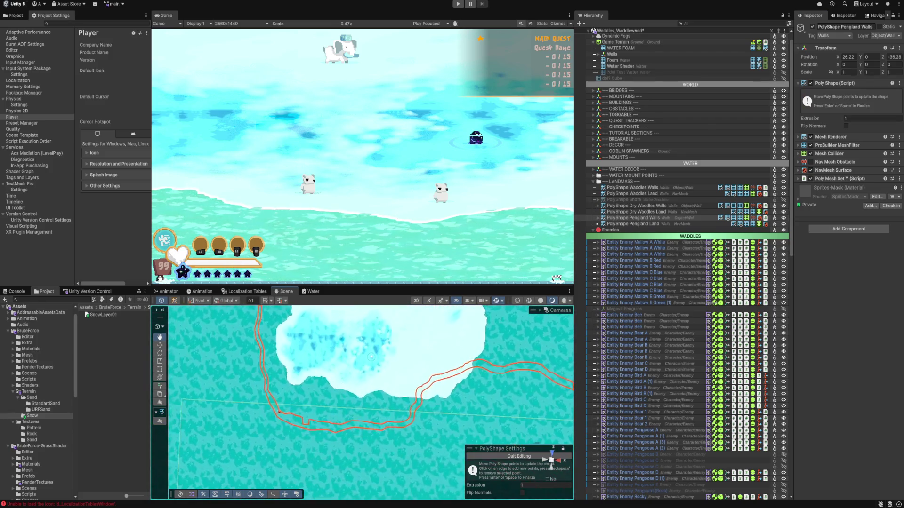
scroll(371, 403, up, 5)
scroll(371, 402, up, 2)
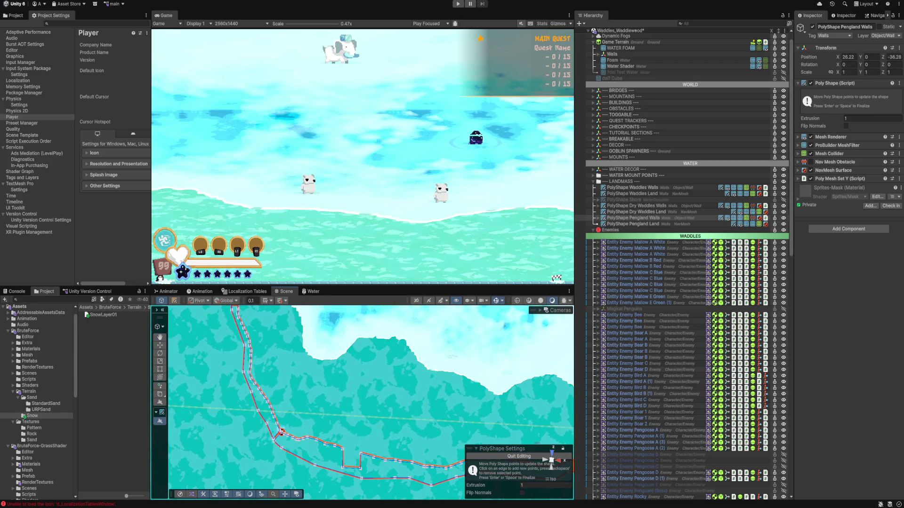
mouse_move(281, 431)
mouse_down()
mouse_move(216, 470)
mouse_move(283, 448)
mouse_up()
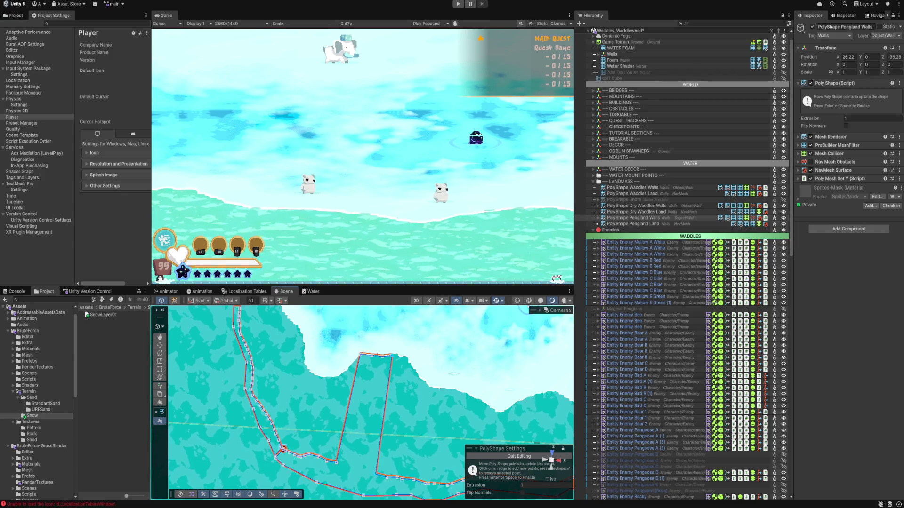
drag(396, 354, 399, 353)
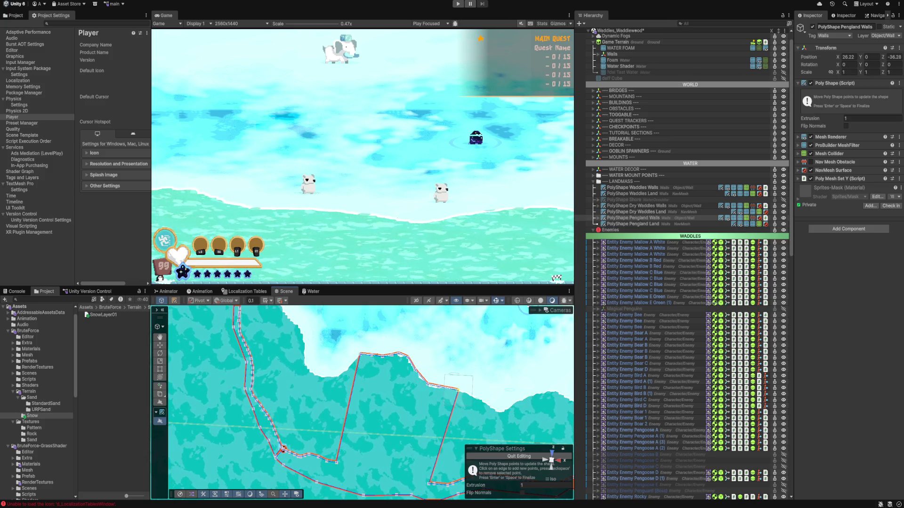
right_click(429, 434)
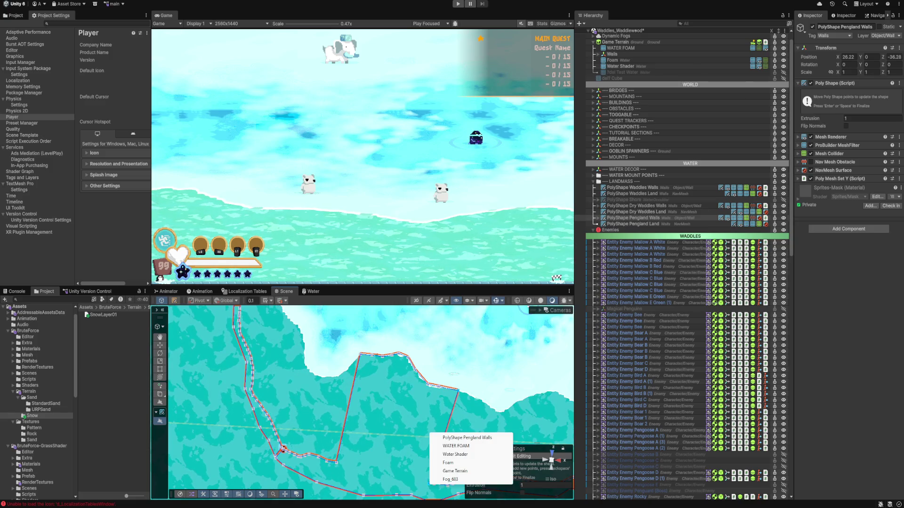
- Drag several Pengland Walls outline points and the near-vertical edge onto the shoreline
key(Escape)
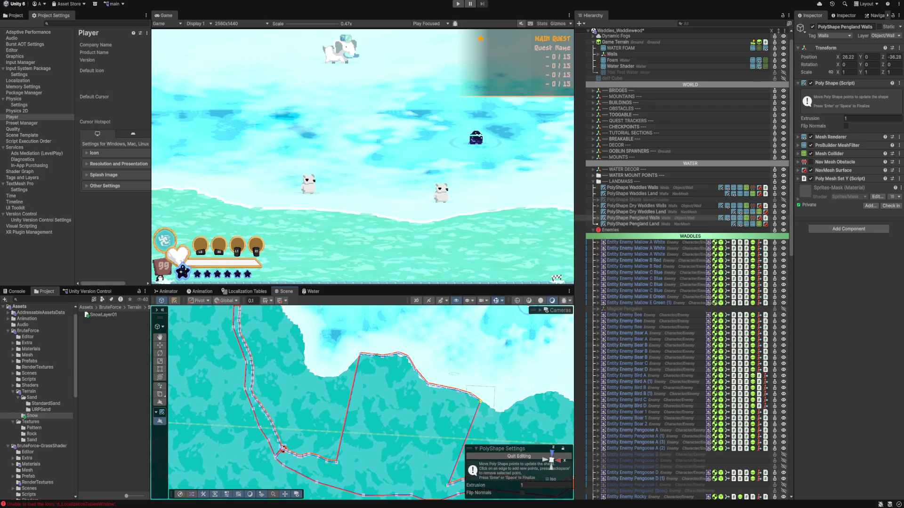
key(Right)
key(Right)
key(Right)
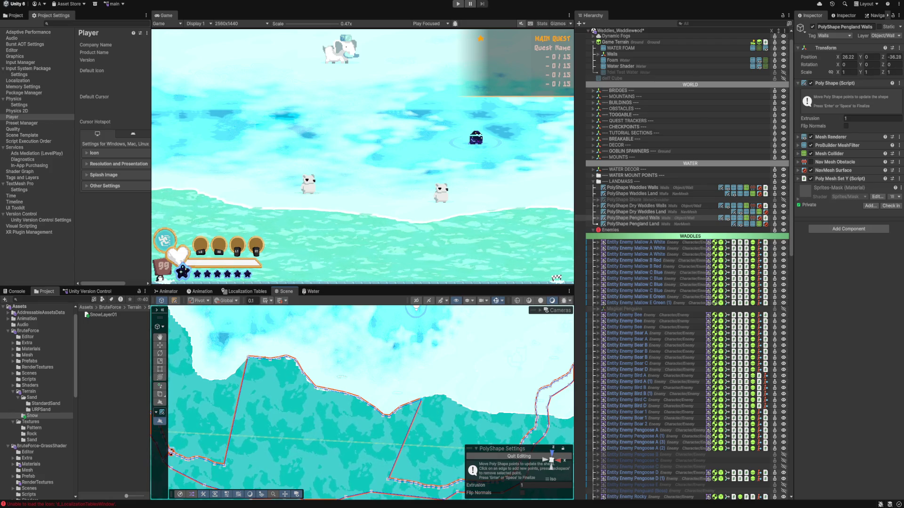
drag(421, 399, 443, 395)
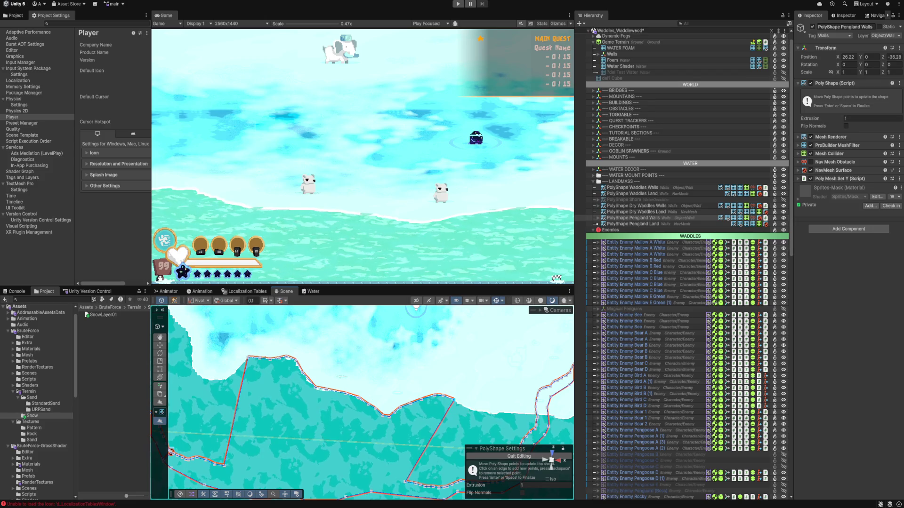
drag(409, 483, 414, 484)
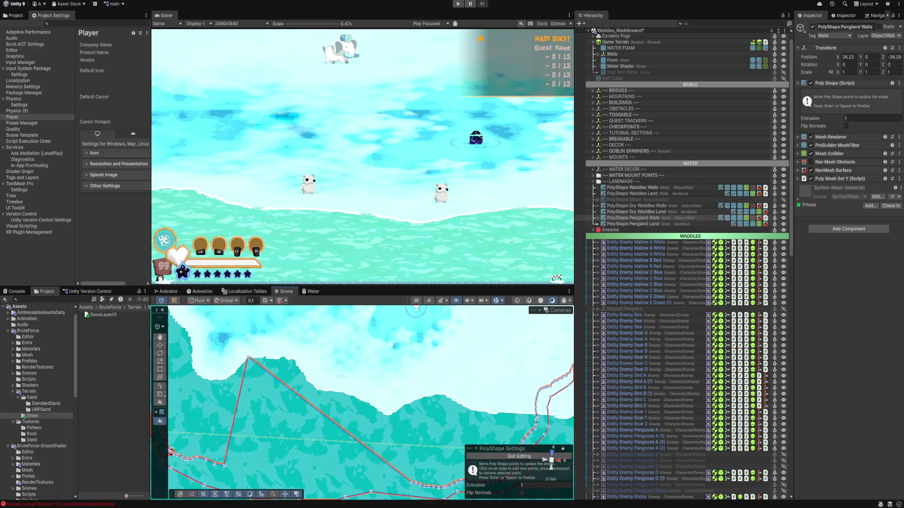
scroll(370, 405, down, 2)
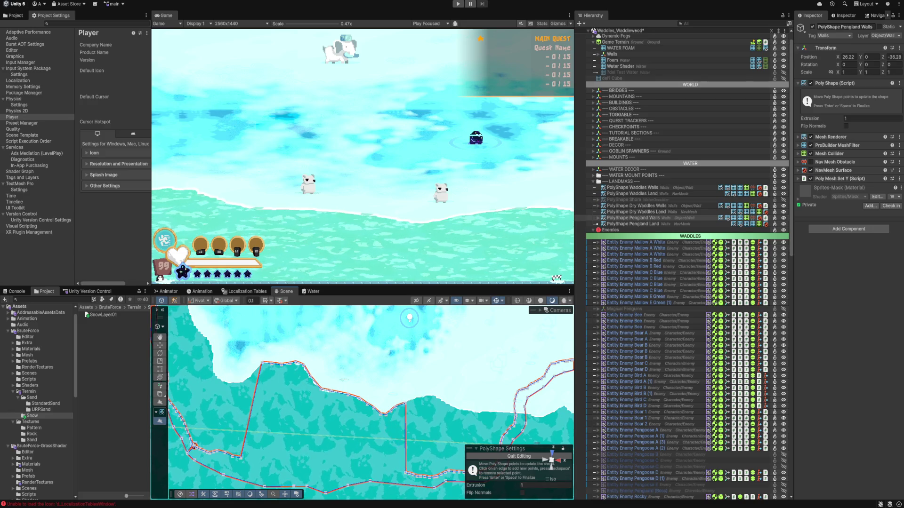
drag(409, 318, 329, 294)
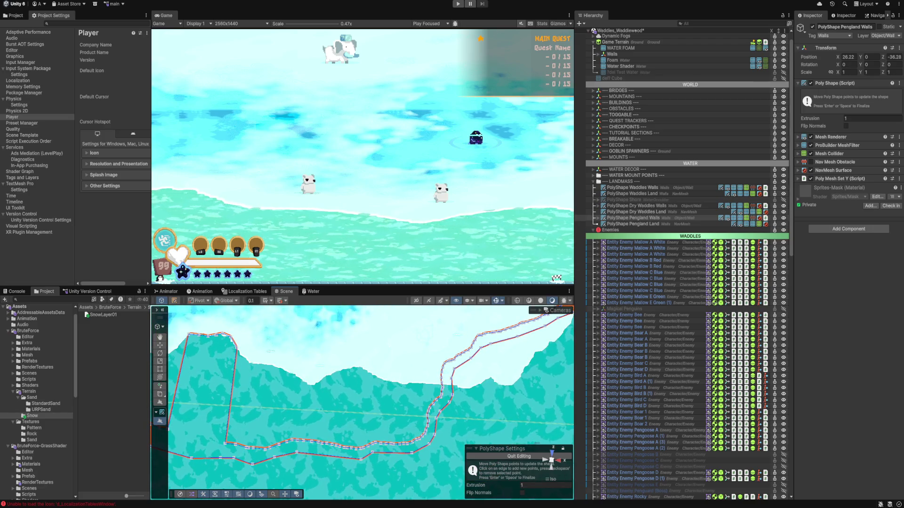
mouse_move(230, 395)
mouse_down()
mouse_move(318, 410)
mouse_move(330, 402)
mouse_move(292, 402)
mouse_up()
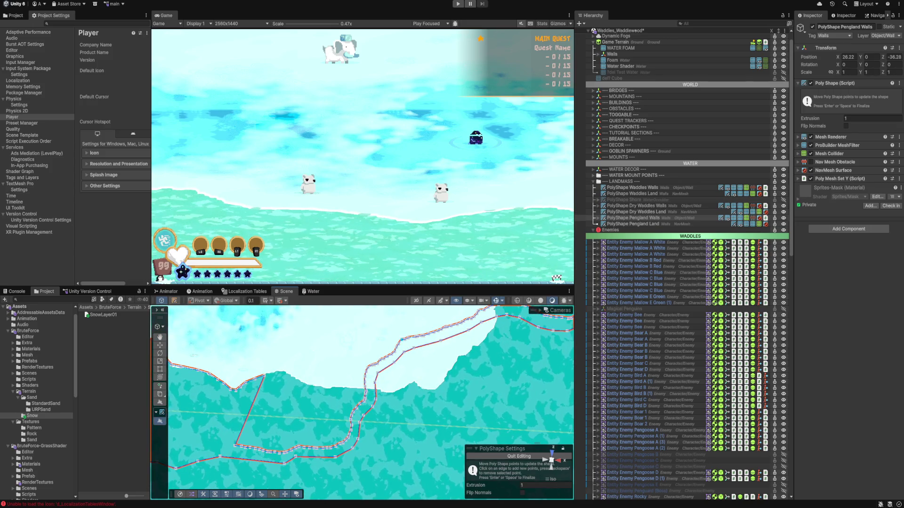
- Box-select and delete the surplus points along the lower-left edge
drag(401, 342, 352, 421)
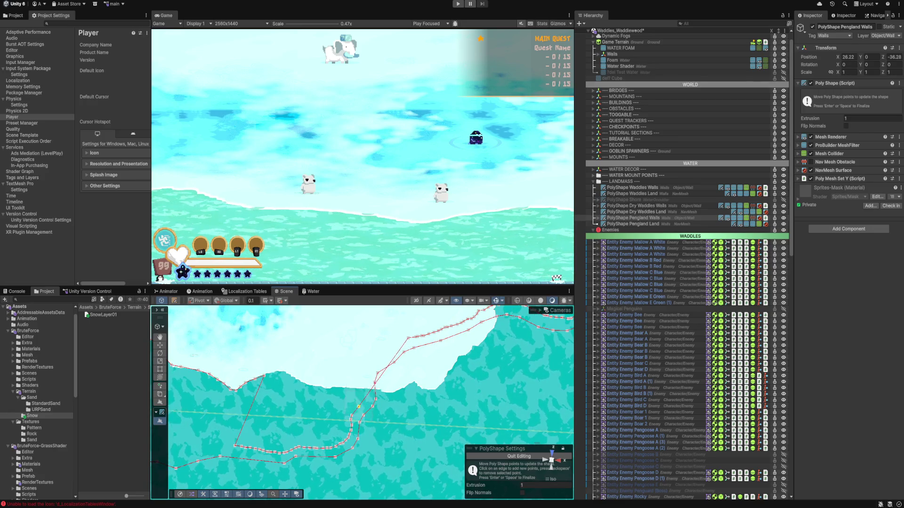
key(BackSpace)
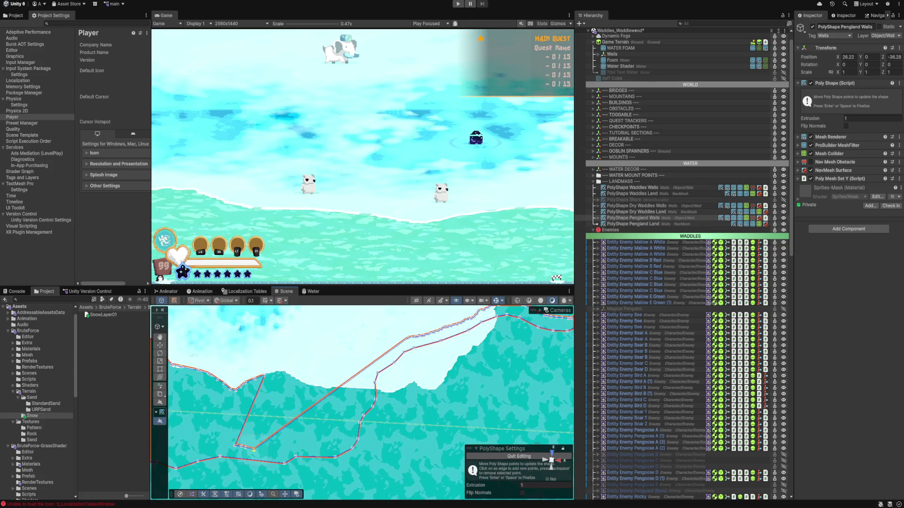
key(BackSpace)
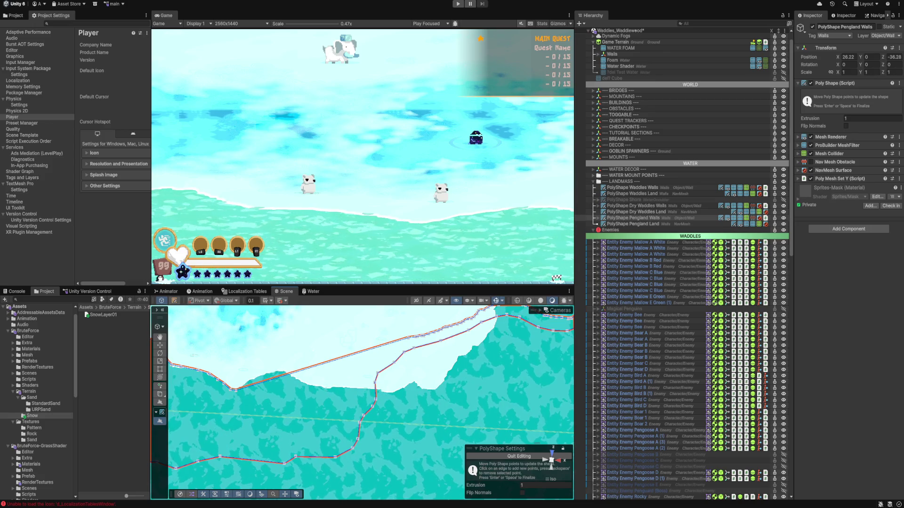
- Drag the upper and corner outline points of Pengland Walls onto the snowy coastline
drag(230, 370, 259, 385)
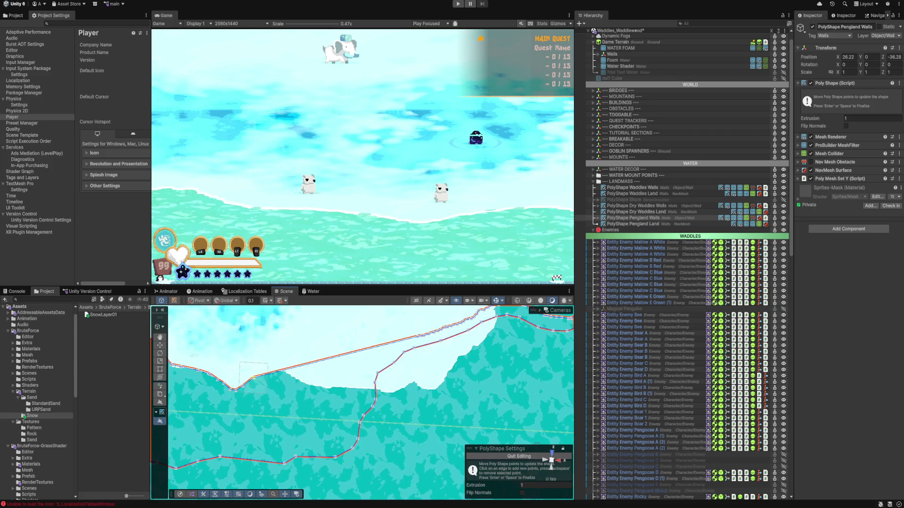
drag(254, 359, 283, 377)
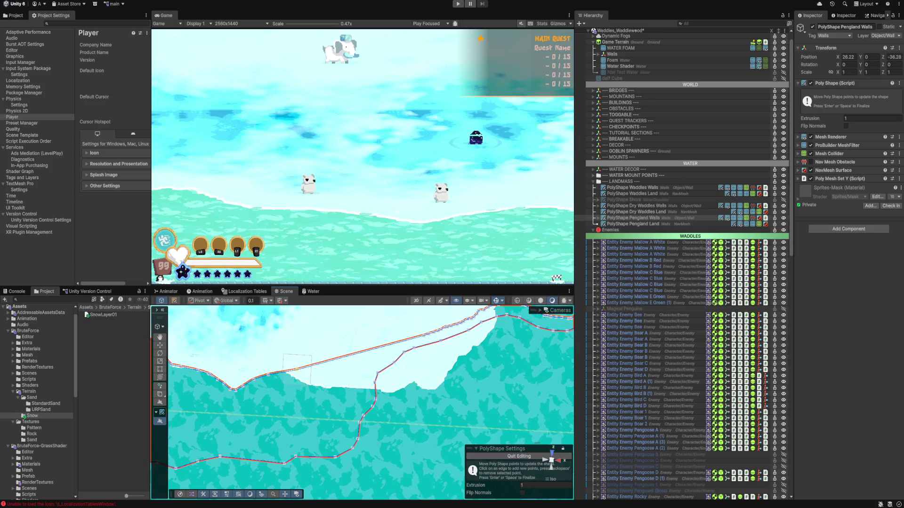
drag(271, 357, 299, 376)
drag(428, 333, 395, 348)
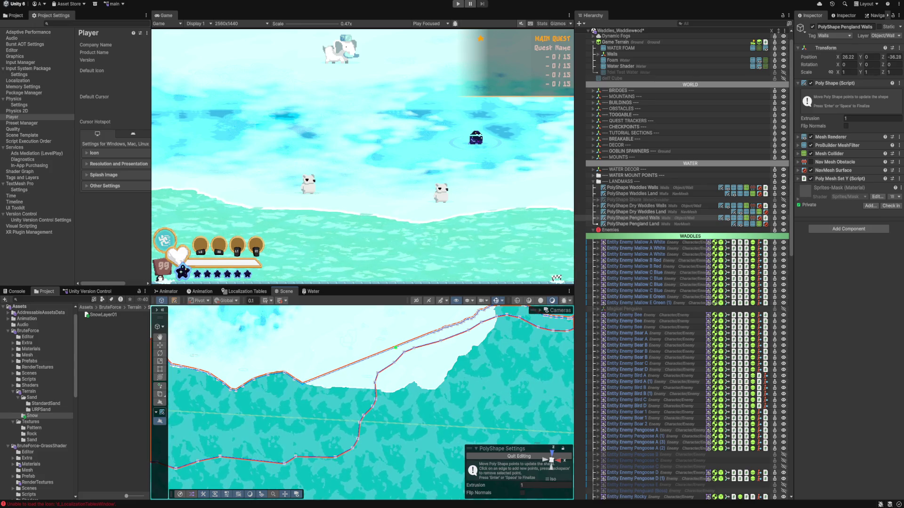
drag(303, 382, 350, 386)
mouse_move(394, 360)
mouse_down()
mouse_move(415, 349)
mouse_move(438, 373)
mouse_up()
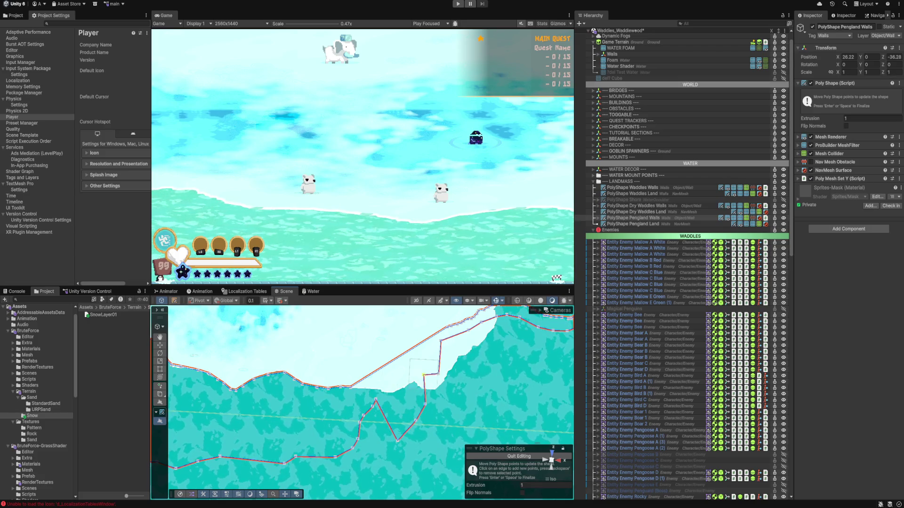
mouse_move(440, 339)
mouse_down()
mouse_move(509, 374)
mouse_move(516, 350)
mouse_up()
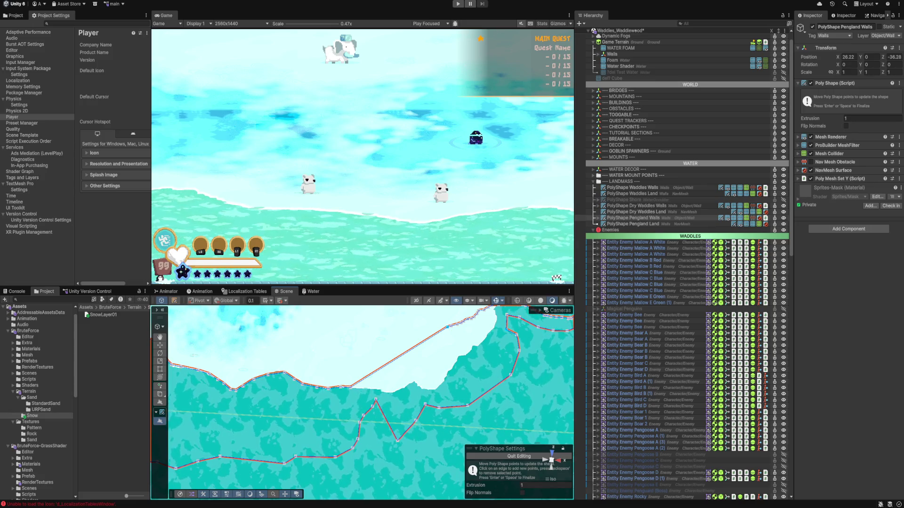
mouse_move(380, 374)
mouse_down()
mouse_move(352, 391)
mouse_move(396, 391)
mouse_move(413, 381)
mouse_up()
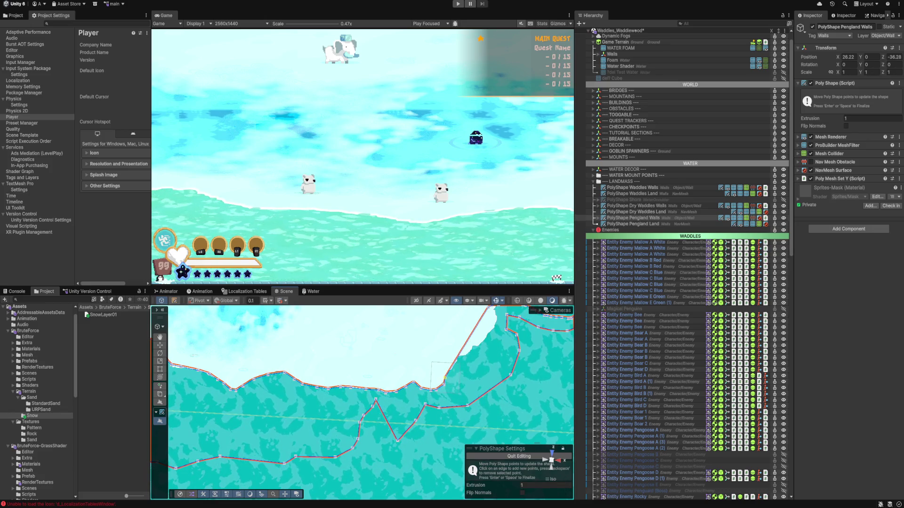
drag(260, 296, 221, 318)
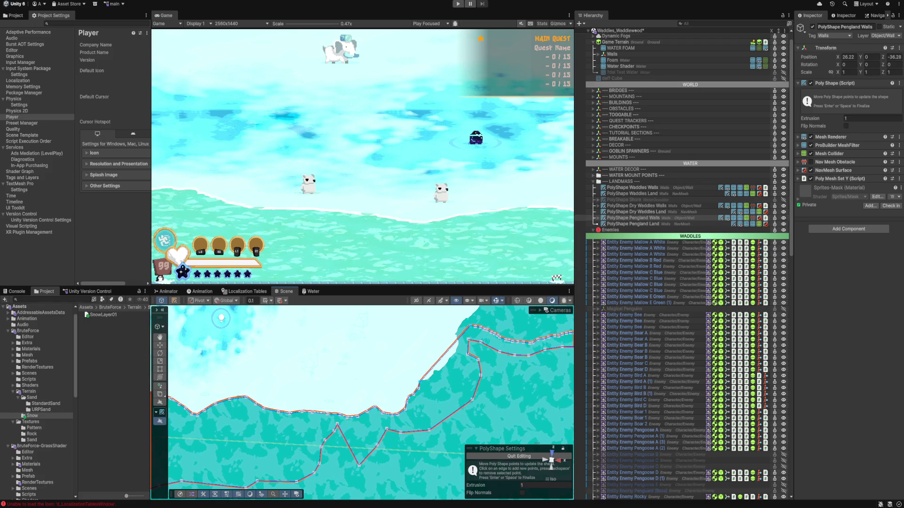
- Move the top and top-left outline points onto the shore
drag(420, 362, 443, 378)
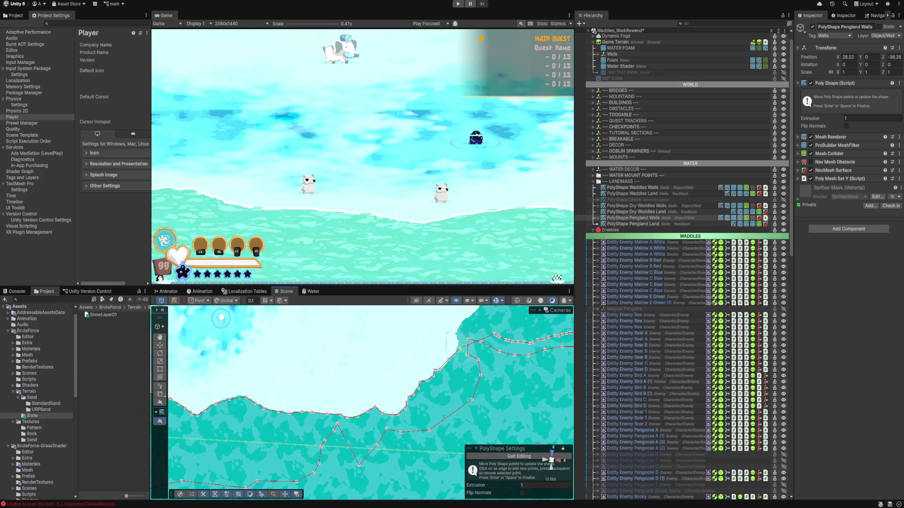
drag(479, 324, 458, 338)
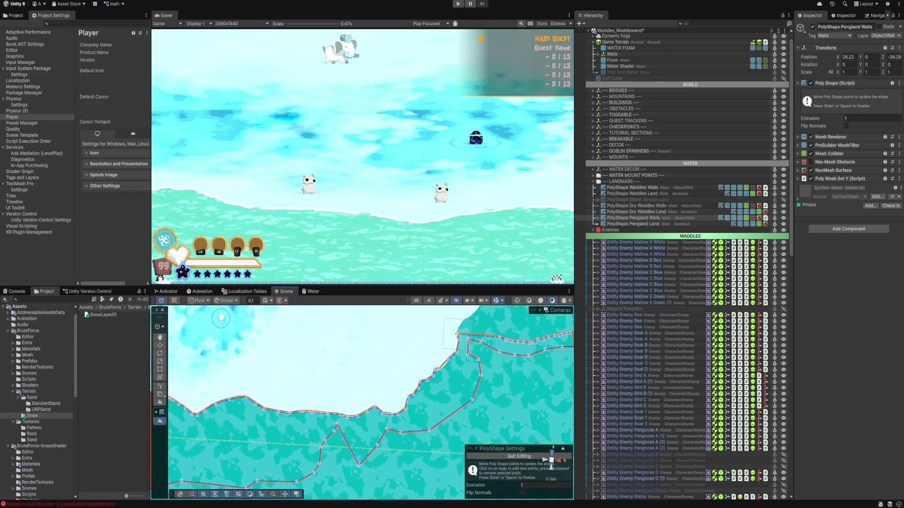
drag(457, 333, 462, 325)
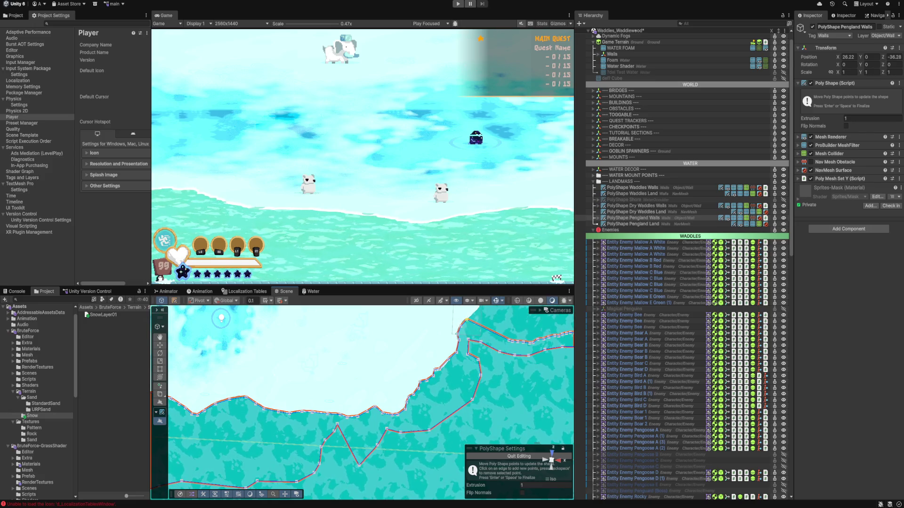
drag(330, 400, 263, 426)
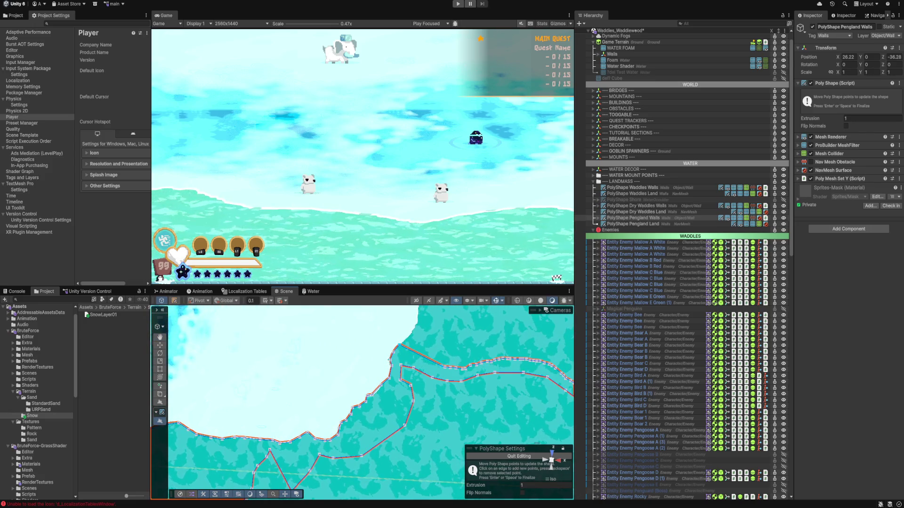
drag(397, 345, 412, 336)
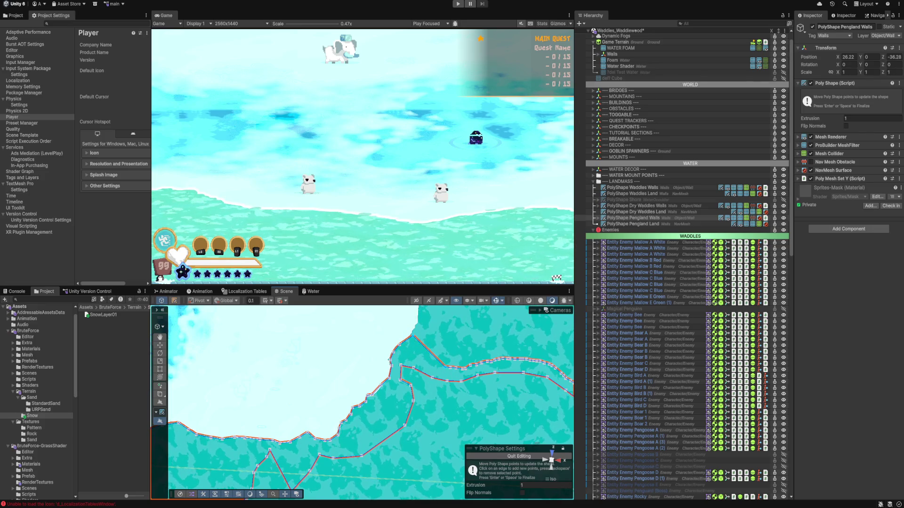
- Delete the unneeded outline points along that edge and fine-tune the top point
click(410, 336)
key(BackSpace)
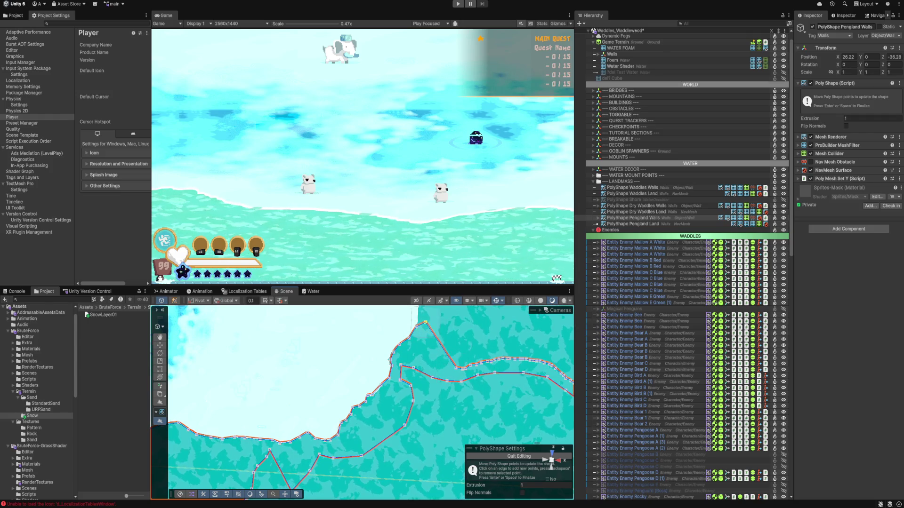
key(BackSpace)
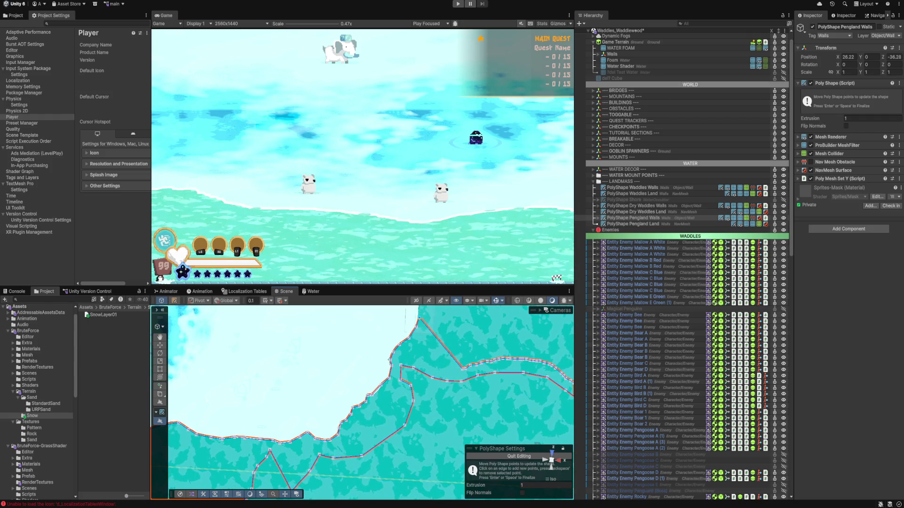
drag(433, 328, 438, 390)
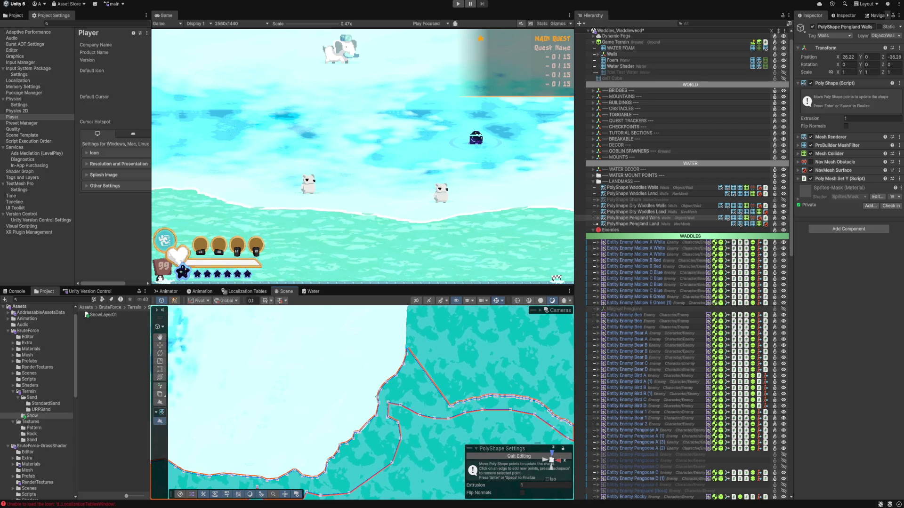
drag(423, 391, 402, 419)
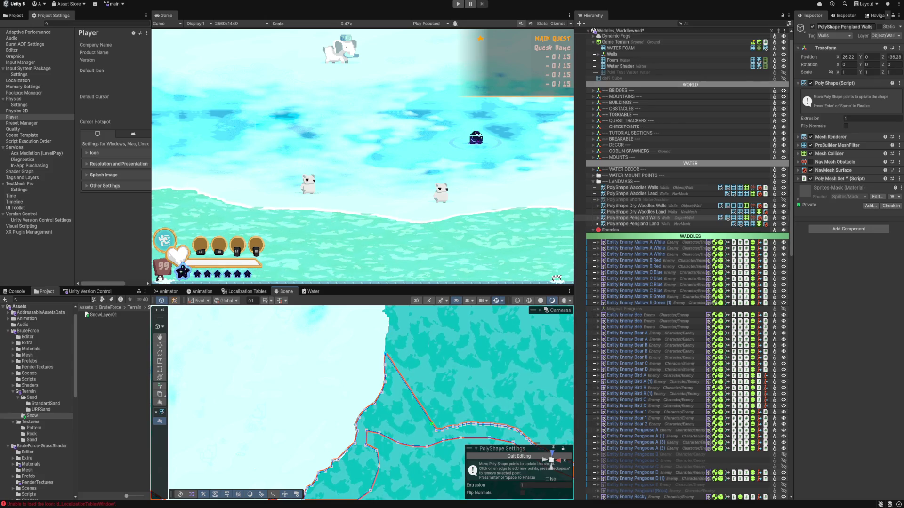
drag(389, 341, 386, 338)
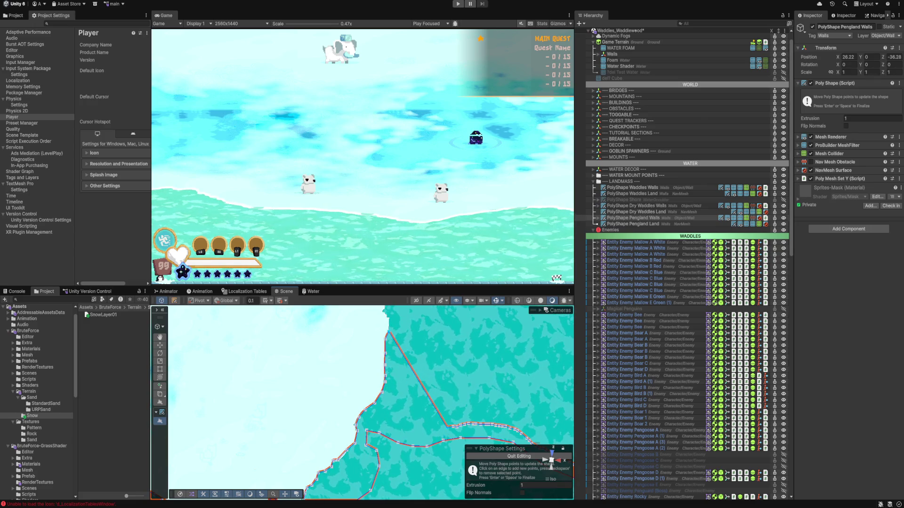
key(BackSpace)
mouse_move(374, 306)
mouse_down()
mouse_move(390, 337)
mouse_move(322, 370)
mouse_move(316, 339)
mouse_up()
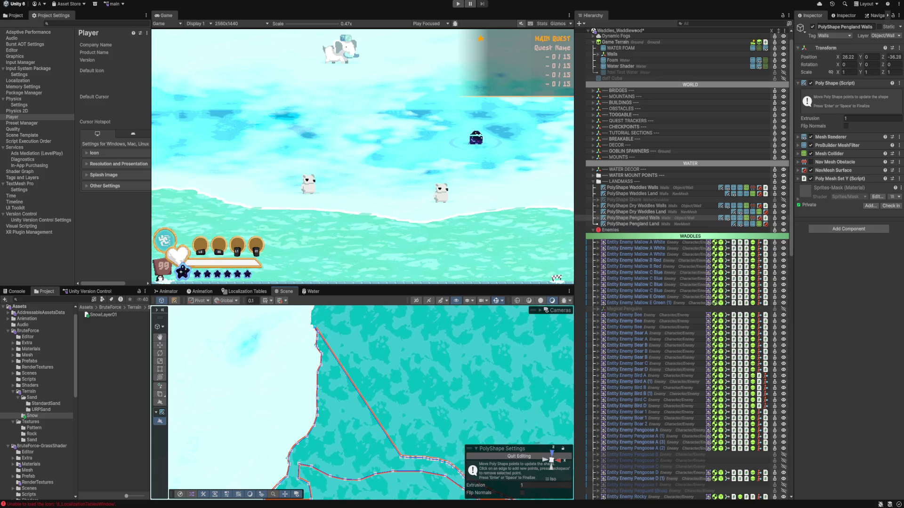
- On the next outline section, pull one point left into a corner and another onto the coast
scroll(369, 377, down, 2)
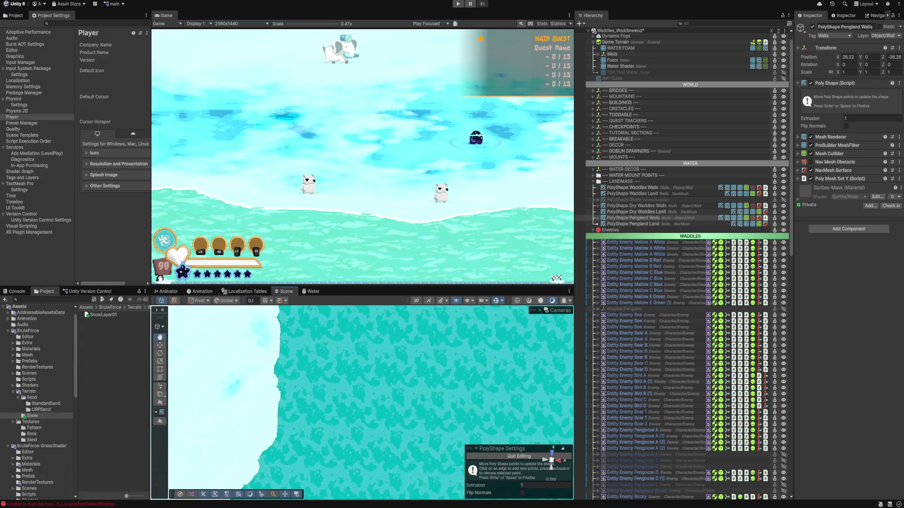
scroll(371, 402, down, 5)
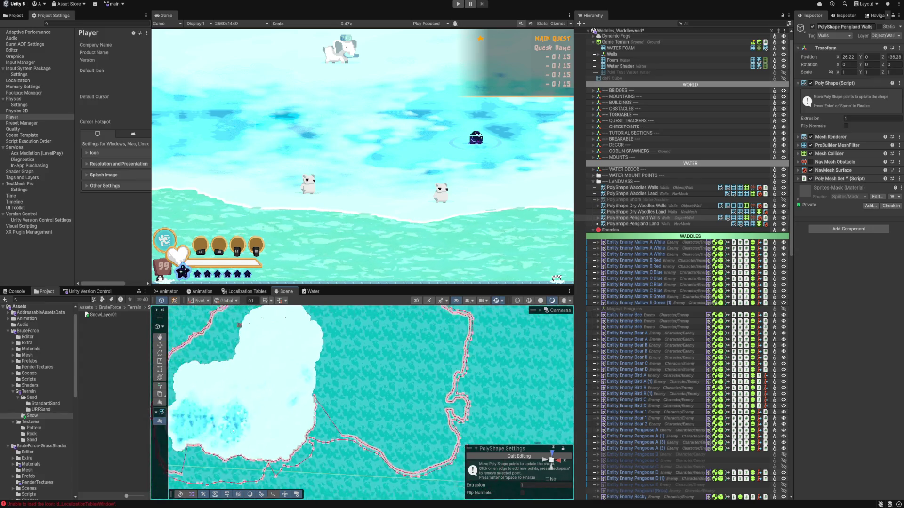
scroll(358, 408, down, 2)
scroll(367, 400, up, 10)
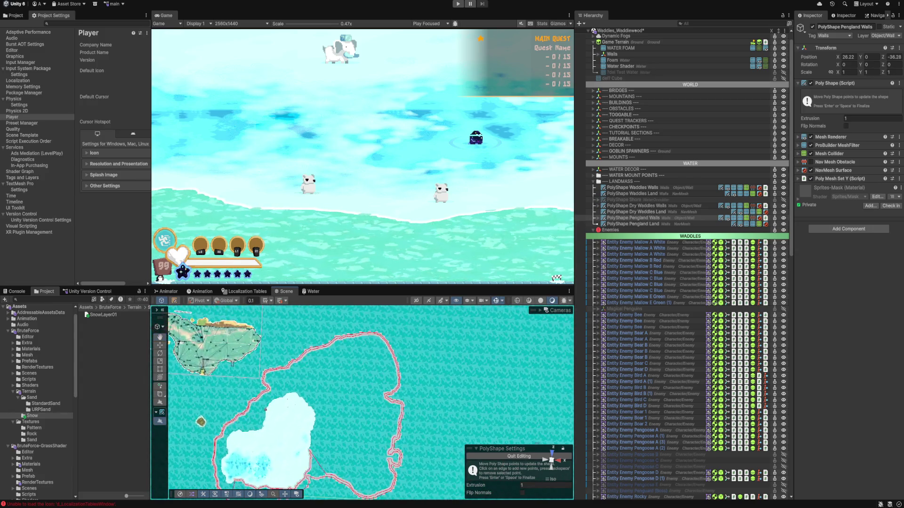
scroll(370, 402, up, 5)
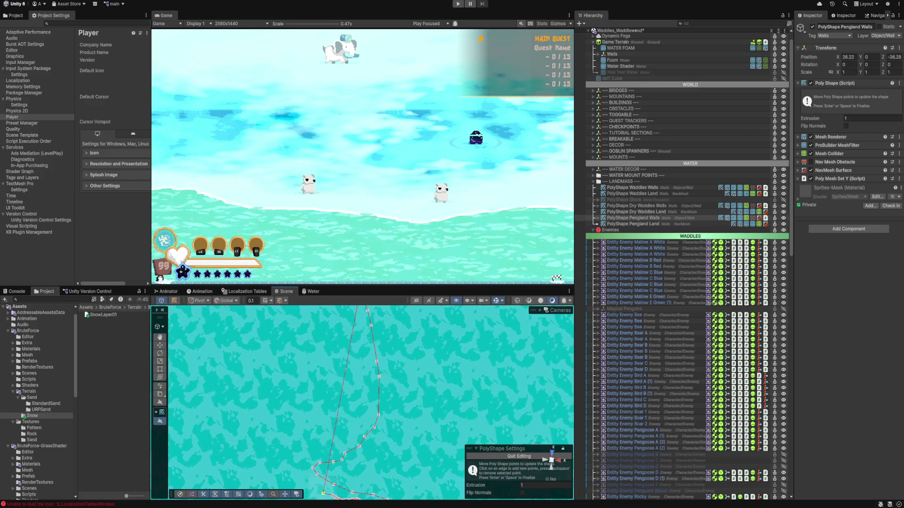
drag(376, 400, 336, 347)
drag(303, 405, 203, 401)
drag(303, 446, 345, 456)
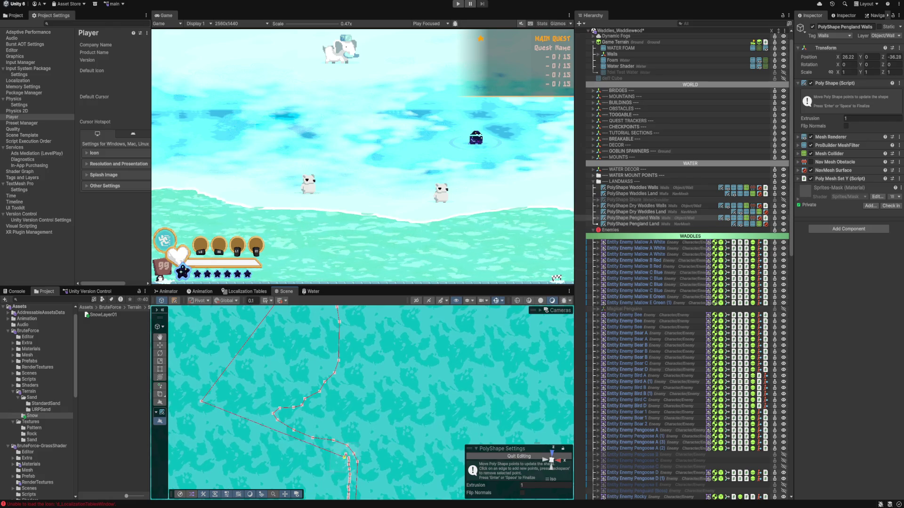
- Remove the kink point so the edge runs straight, then reroute the edge to a lower point in top view
scroll(292, 449, down, 5)
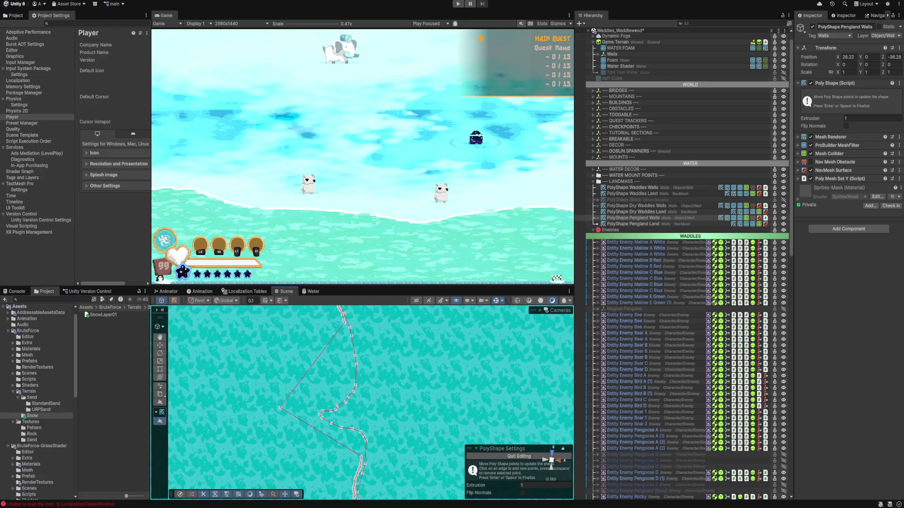
key(Down)
key(Down)
key(Down)
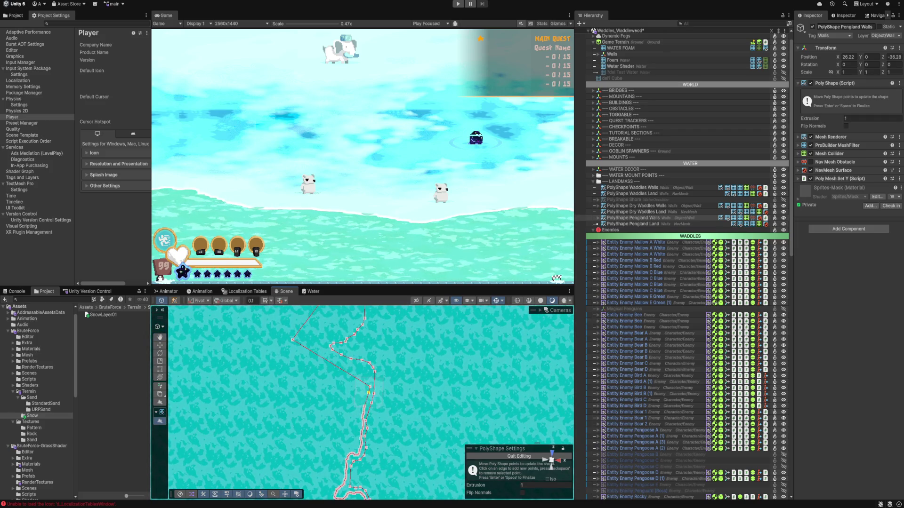
drag(370, 387, 374, 393)
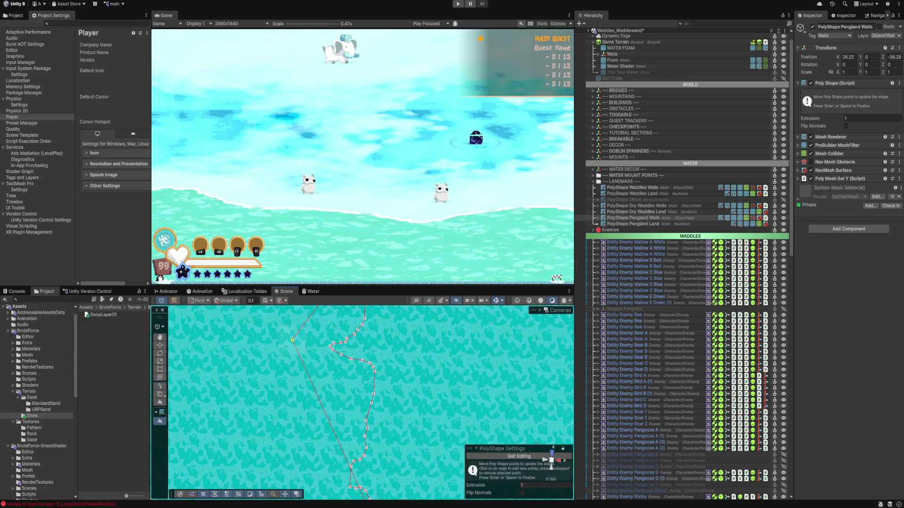
mouse_move(296, 334)
mouse_down()
mouse_move(179, 451)
mouse_move(188, 400)
mouse_up()
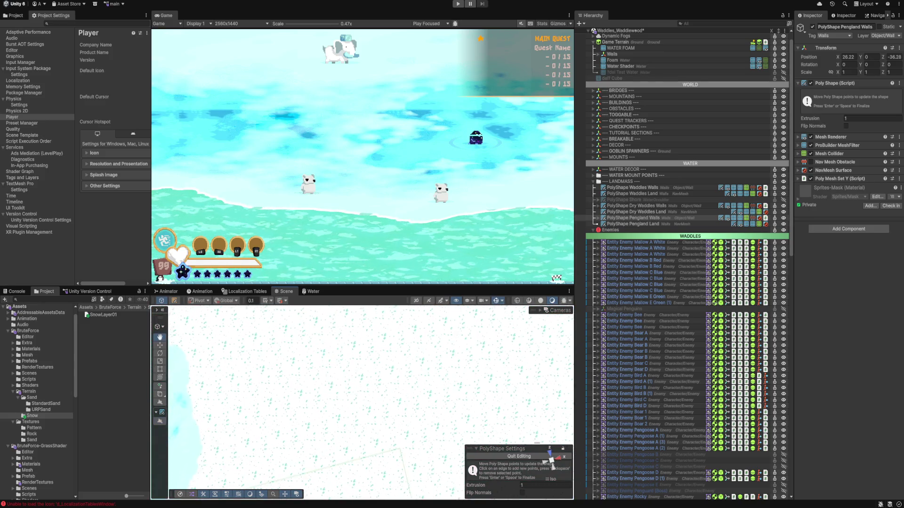
mouse_move(282, 400)
mouse_down()
mouse_move(306, 372)
mouse_move(367, 353)
mouse_move(301, 377)
mouse_move(300, 407)
mouse_move(339, 376)
mouse_move(306, 414)
mouse_move(274, 375)
mouse_up()
click(552, 452)
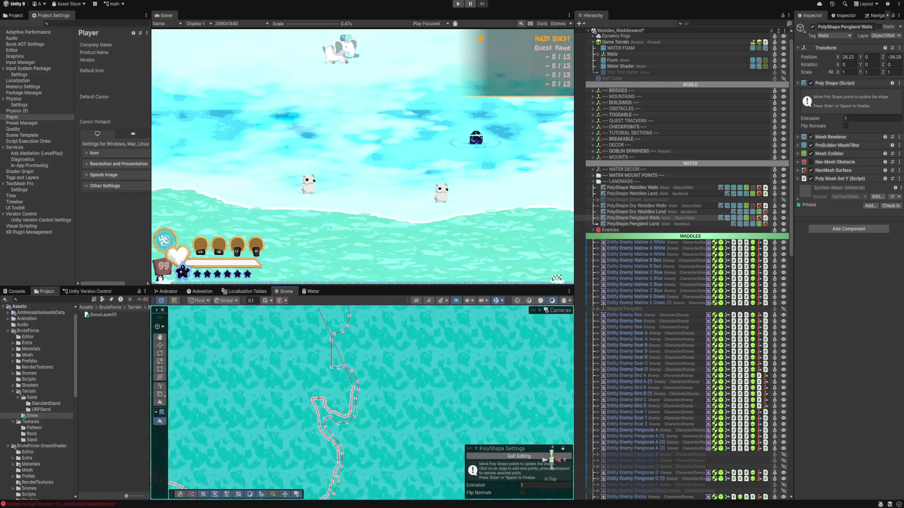
mouse_move(335, 329)
mouse_down()
mouse_move(353, 385)
mouse_move(349, 398)
mouse_move(300, 410)
mouse_move(333, 447)
mouse_move(314, 492)
mouse_up()
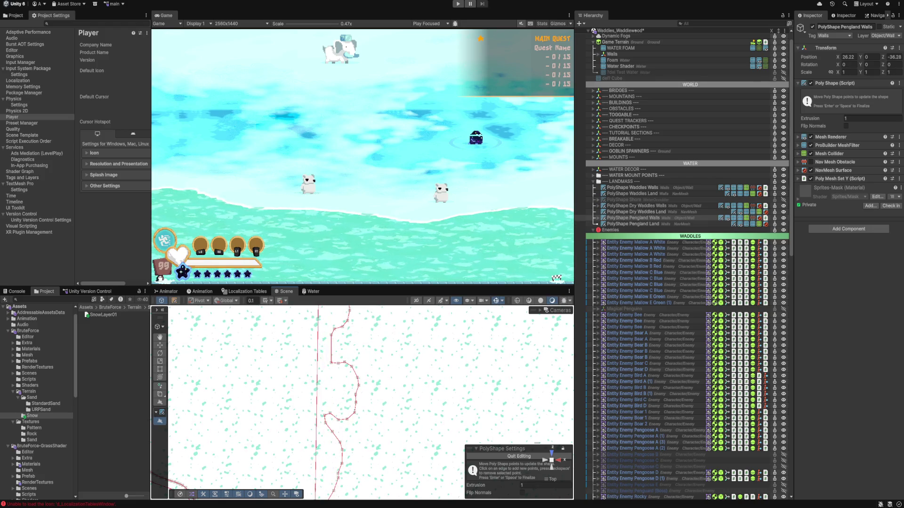
- Move an outline point down-left along the shore
key(Left)
key(Left)
key(Left)
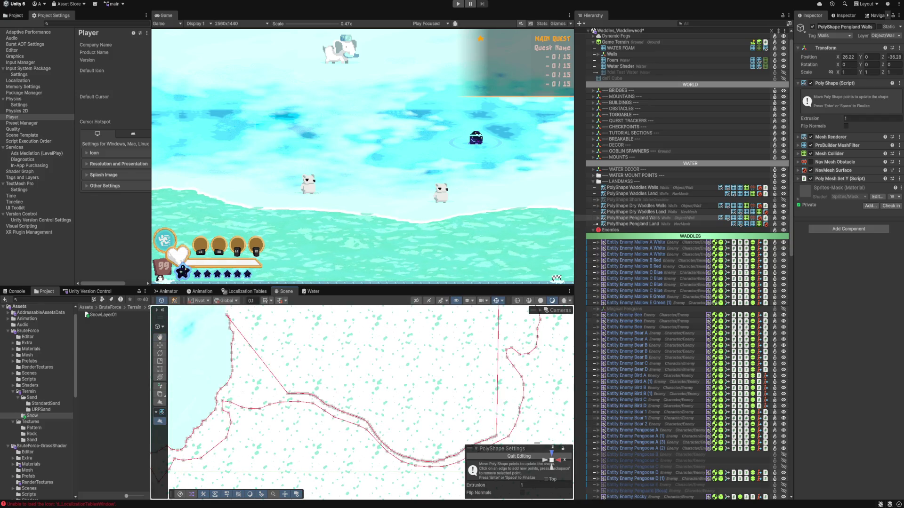
key(Right)
key(Right)
key(Down)
mouse_move(448, 422)
mouse_down()
mouse_move(386, 448)
mouse_move(248, 383)
mouse_up()
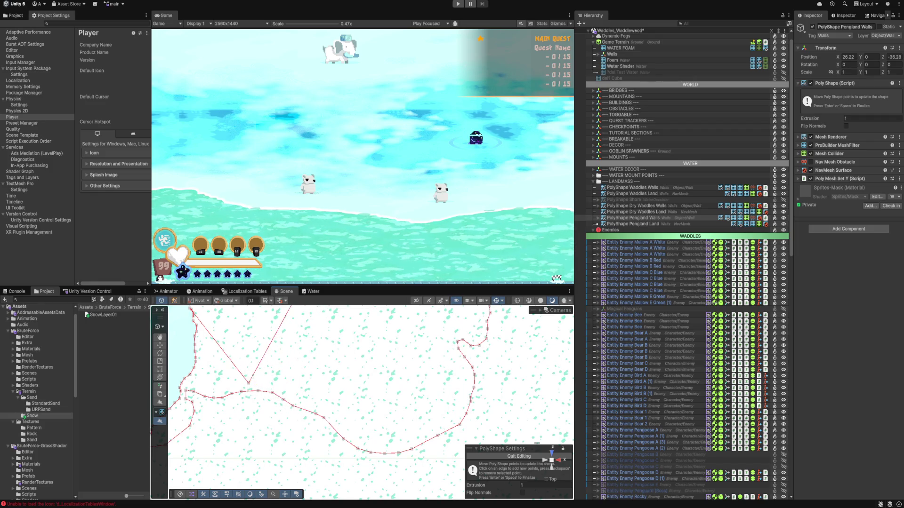
key(f)
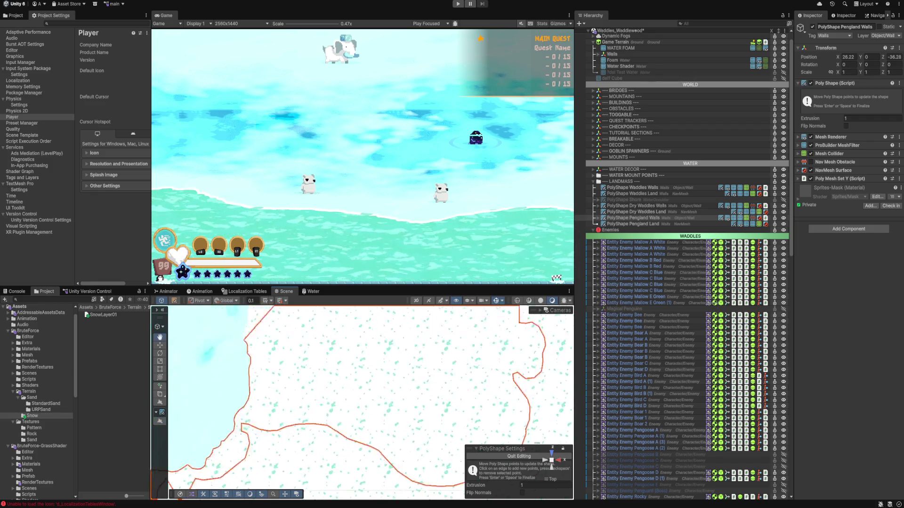
scroll(365, 405, down, 5)
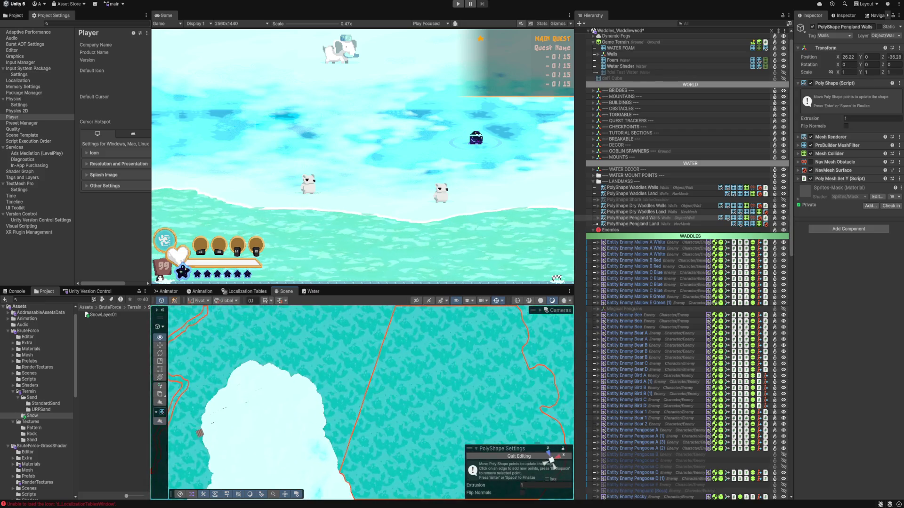
- Switch to a top-down orthographic view and zoom out over the whole island
click(552, 460)
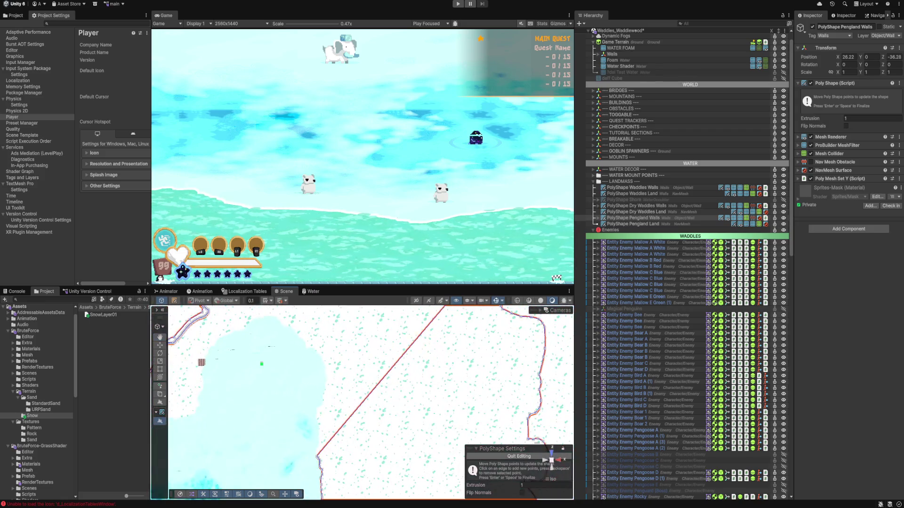
drag(362, 405, 423, 351)
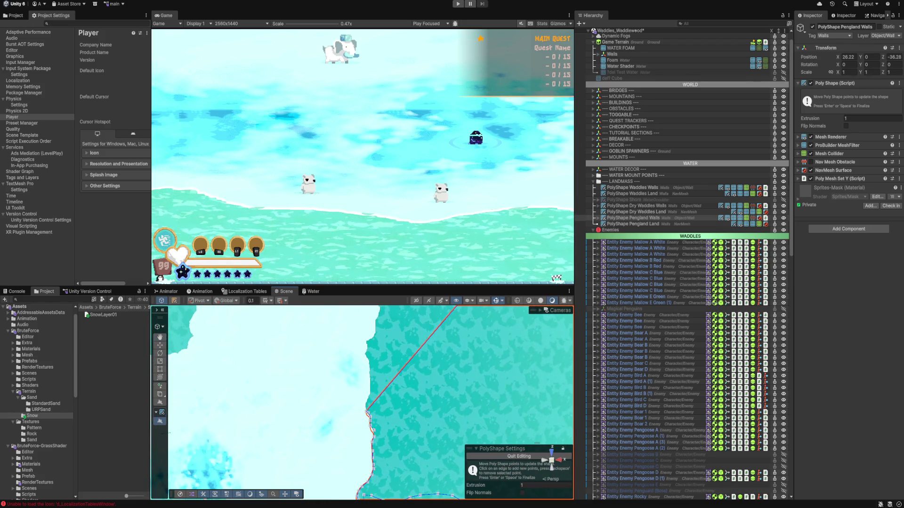
click(552, 480)
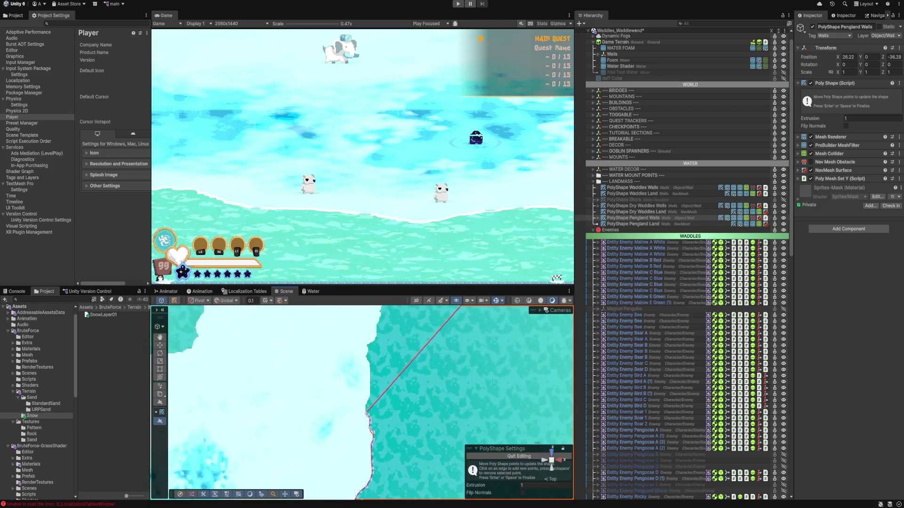
drag(378, 401, 373, 418)
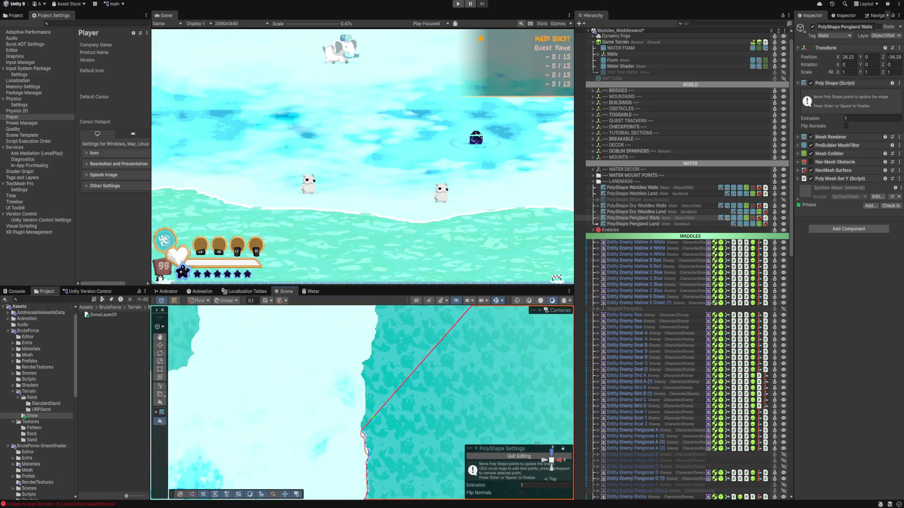
scroll(282, 415, down, 5)
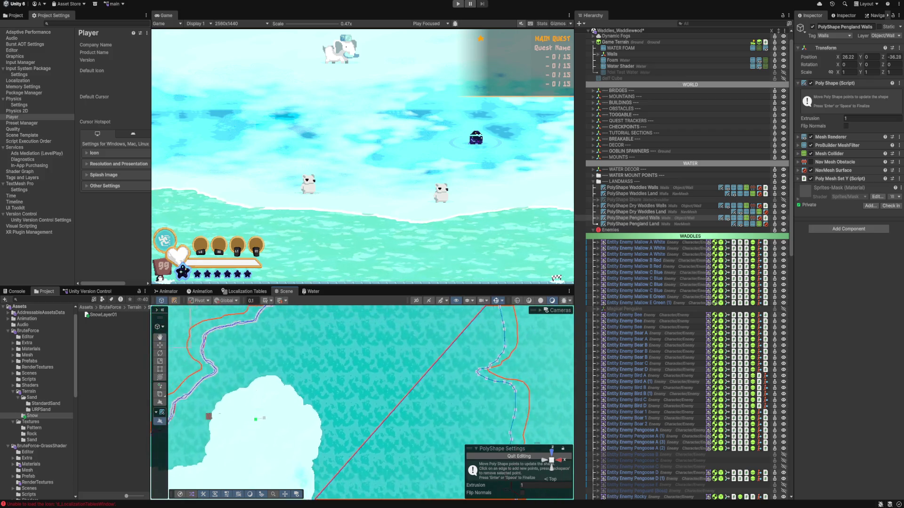
scroll(282, 415, down, 3)
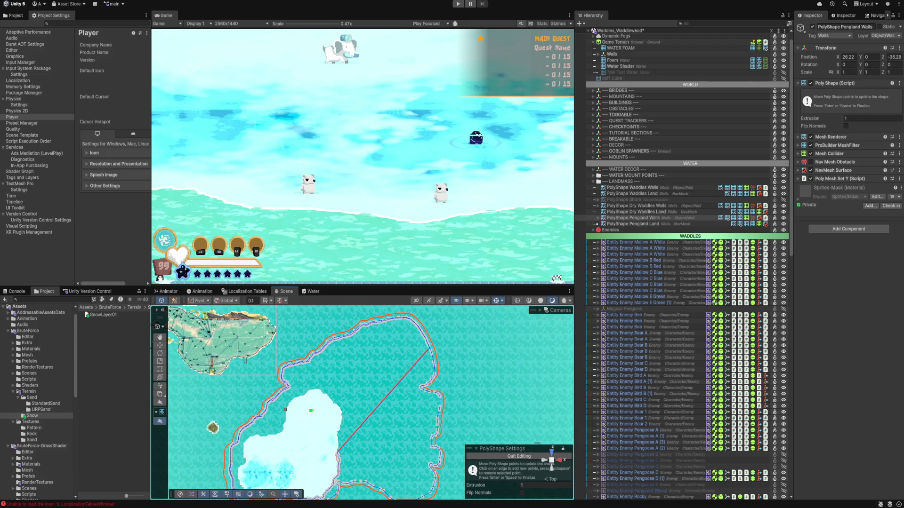
- Insert a bend point on the long edge, delete a stray point, and move the top point onto the shore
scroll(363, 401, up, 1)
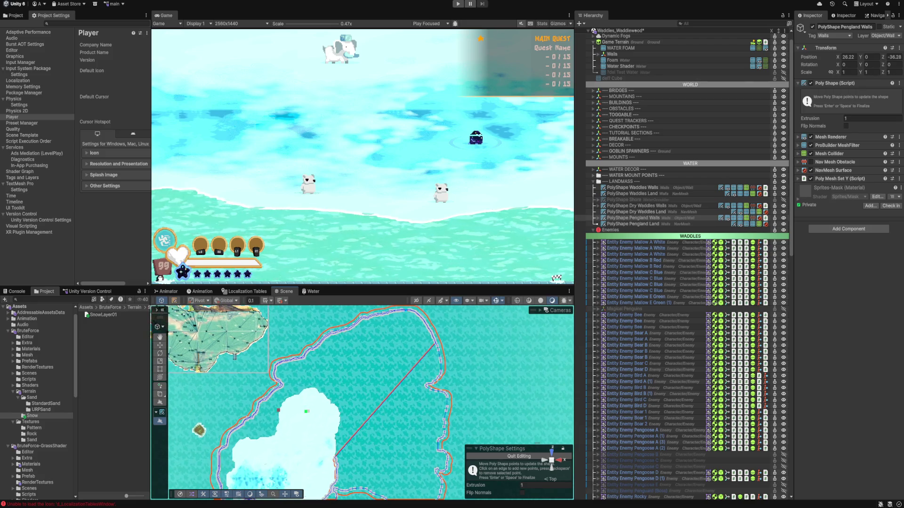
scroll(363, 400, up, 5)
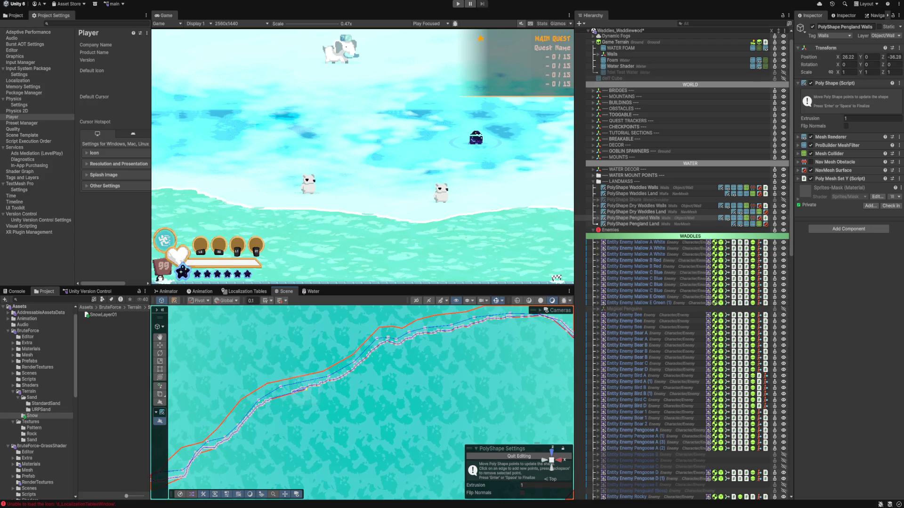
mouse_move(354, 371)
mouse_down()
mouse_move(377, 353)
mouse_move(456, 329)
mouse_move(535, 320)
mouse_move(571, 332)
mouse_move(394, 345)
mouse_move(416, 363)
mouse_move(437, 413)
mouse_move(428, 437)
mouse_move(235, 498)
mouse_move(201, 378)
mouse_move(312, 437)
mouse_move(328, 425)
mouse_up()
key(Left)
key(BackSpace)
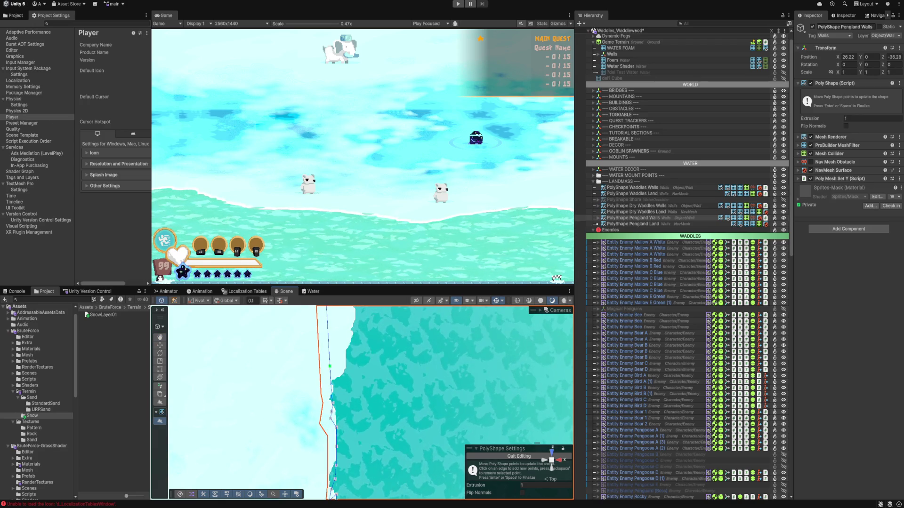
drag(338, 371, 332, 387)
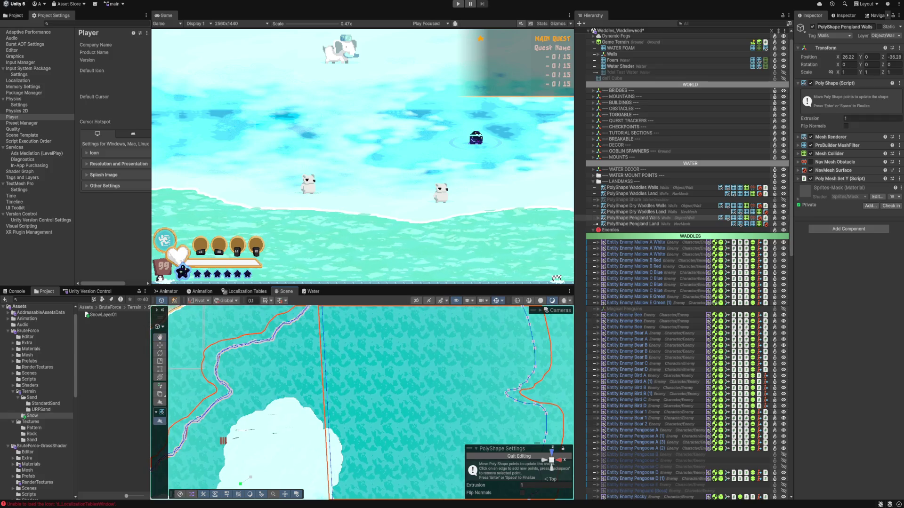
- Move the edge's bottom point, add points bending the edge onto the coast curve, and delete the zigzag point
scroll(334, 471, down, 3)
drag(332, 333, 480, 333)
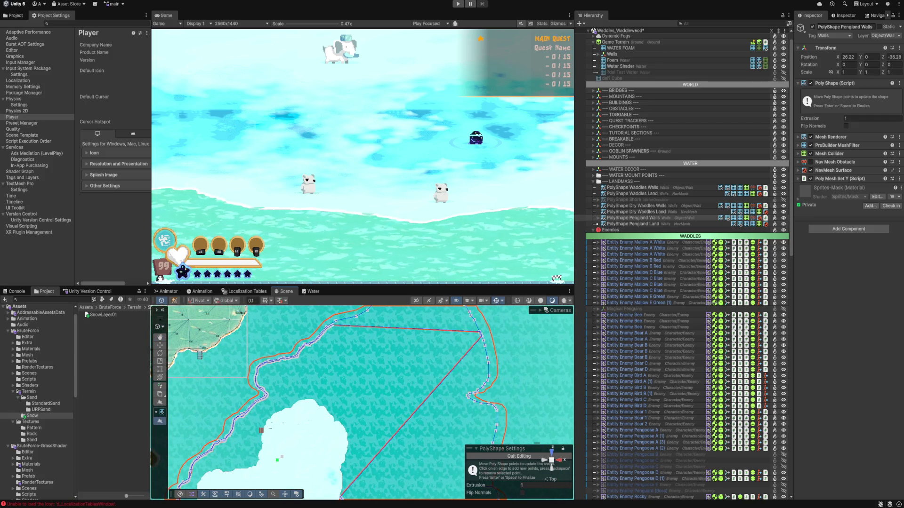
key(BackSpace)
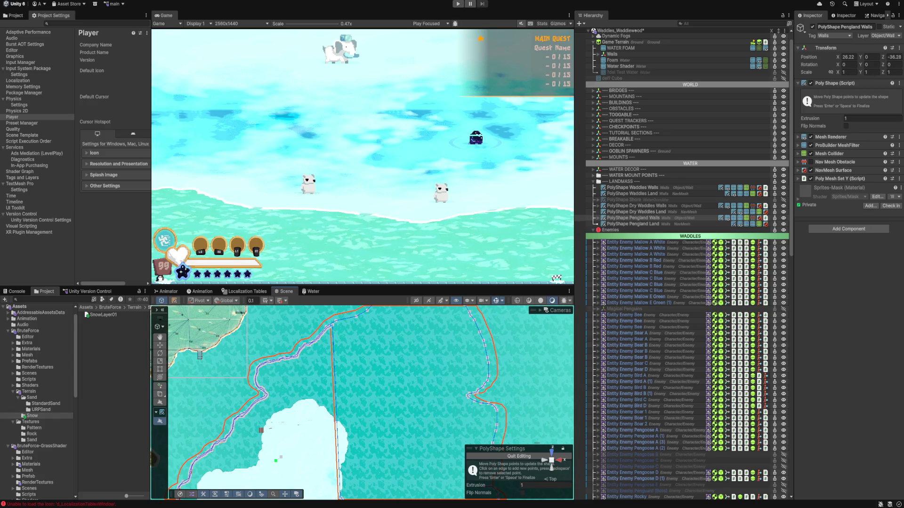
scroll(363, 400, up, 3)
mouse_move(345, 498)
mouse_down()
mouse_move(373, 498)
mouse_move(301, 468)
mouse_move(300, 477)
mouse_up()
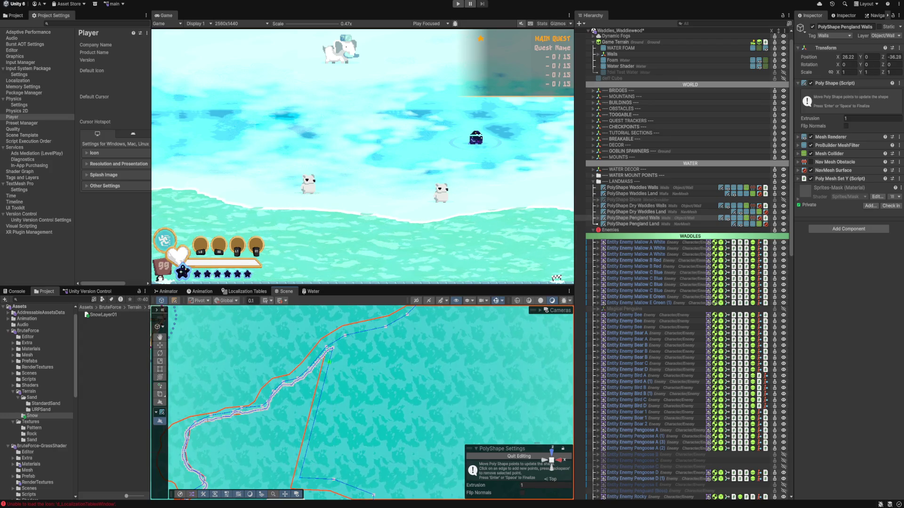
drag(308, 445, 290, 445)
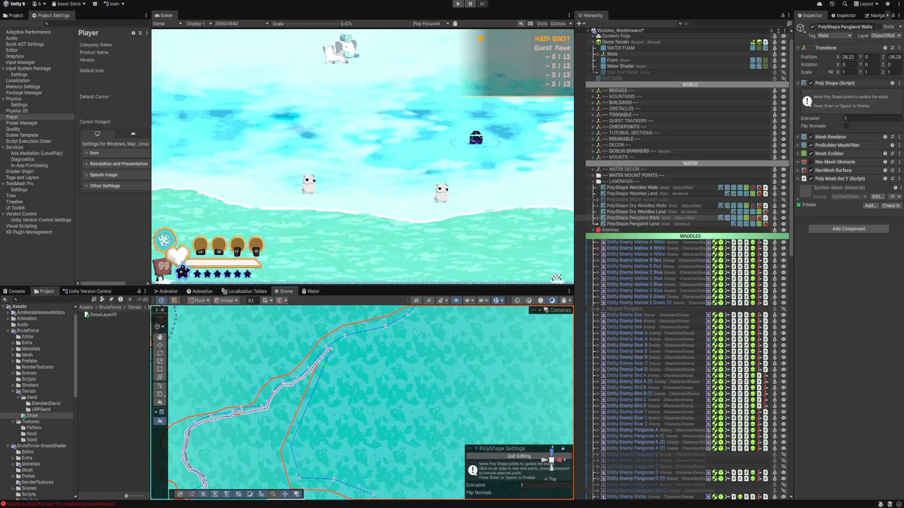
mouse_move(308, 400)
mouse_down()
mouse_move(317, 431)
mouse_move(341, 384)
mouse_move(329, 399)
mouse_up()
scroll(332, 444, down, 3)
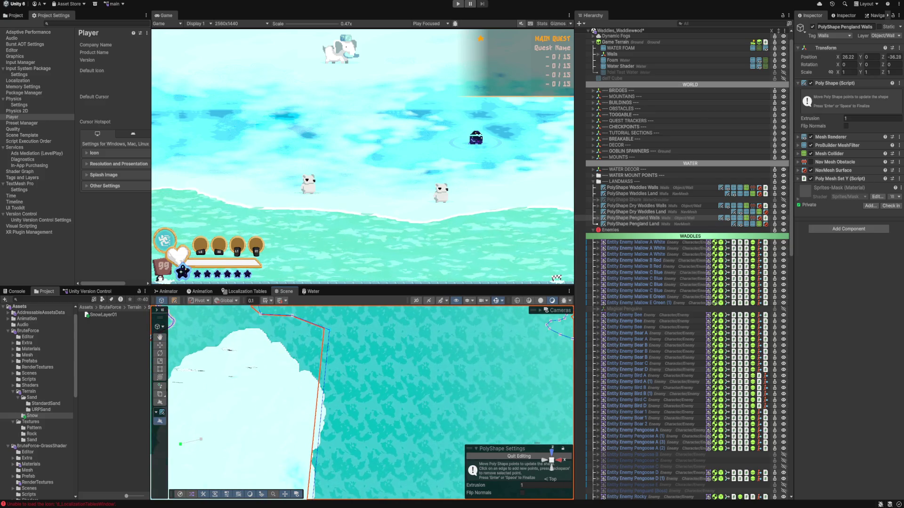
scroll(332, 443, down, 3)
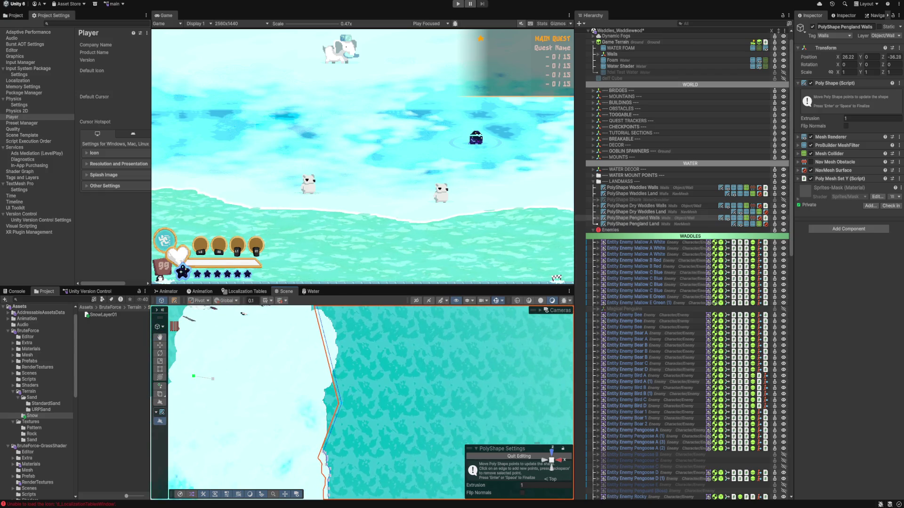
scroll(333, 405, down, 3)
key(BackSpace)
- Drag outline points down along the snowy shore and set the bottom point on the shoreline
drag(338, 416, 323, 446)
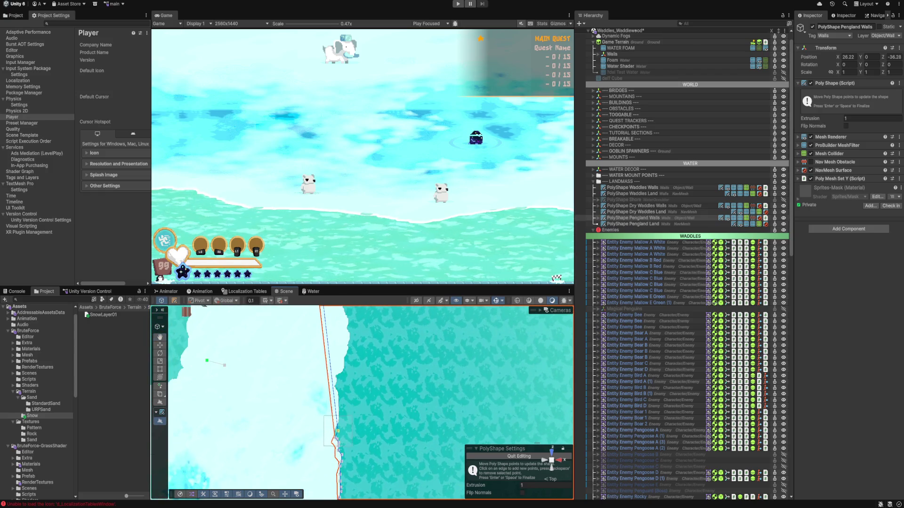
scroll(332, 405, up, 3)
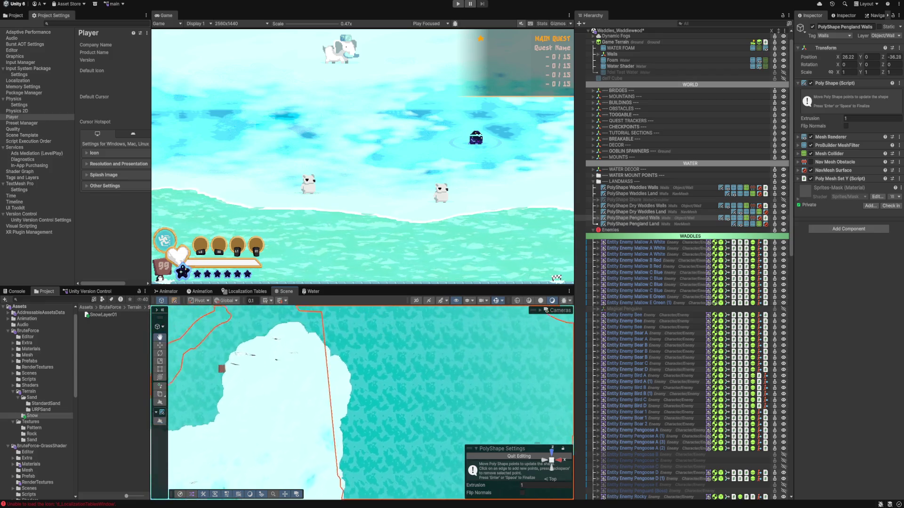
drag(308, 329, 328, 482)
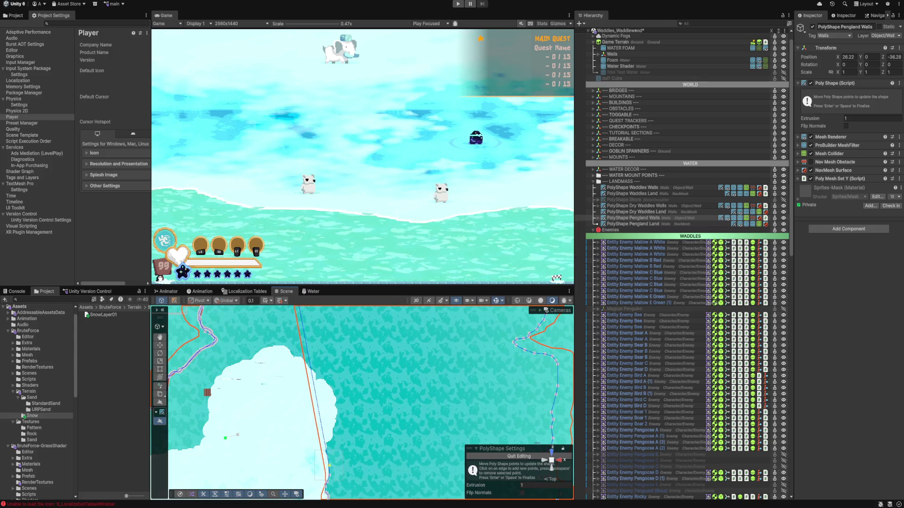
drag(329, 400, 341, 466)
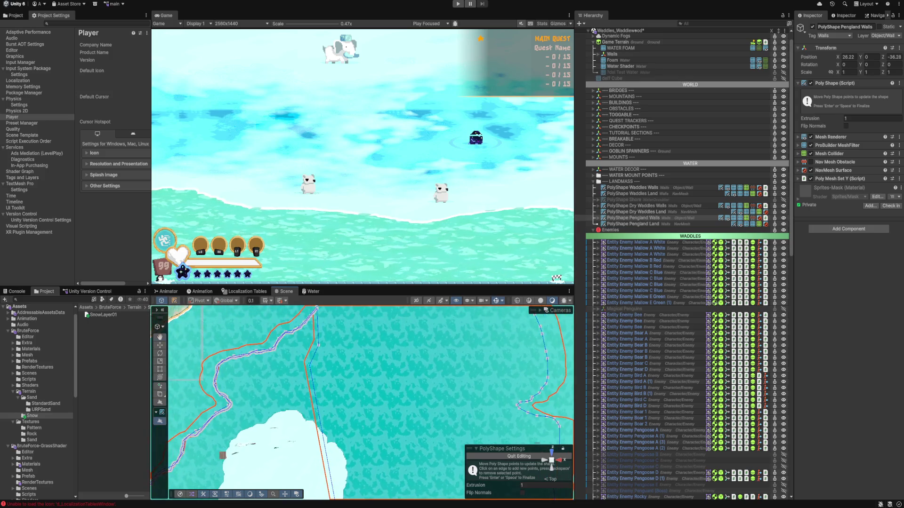
drag(333, 498, 344, 467)
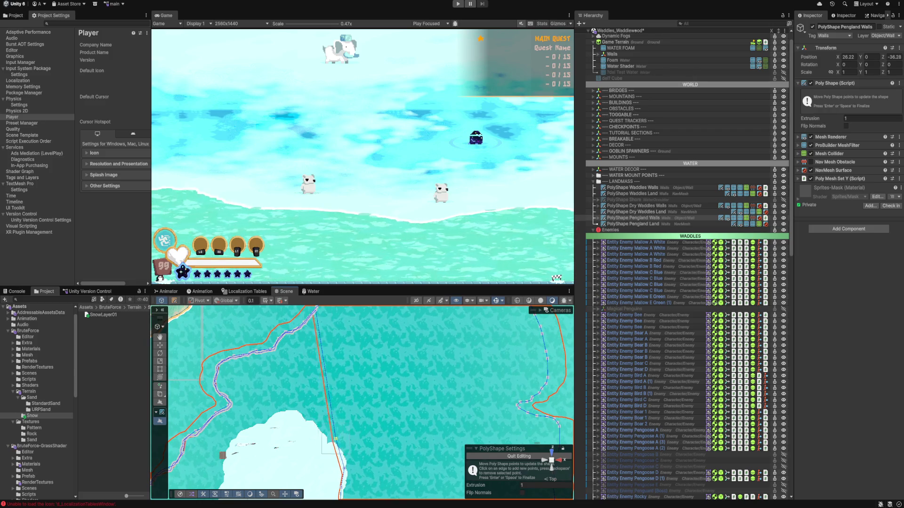
- Add a bend point and straighten the walls edge so it runs down along the shoreline
mouse_move(321, 341)
mouse_down()
mouse_move(334, 444)
mouse_move(322, 444)
mouse_up()
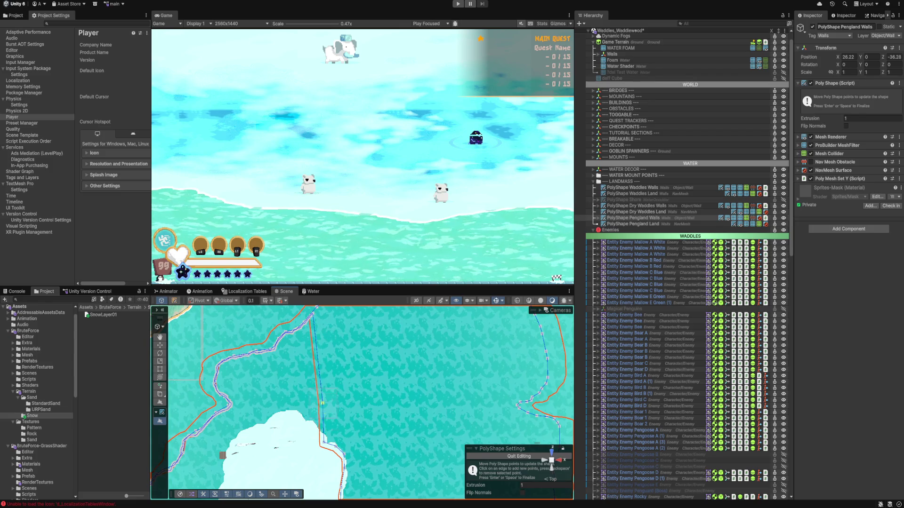
drag(318, 321, 311, 317)
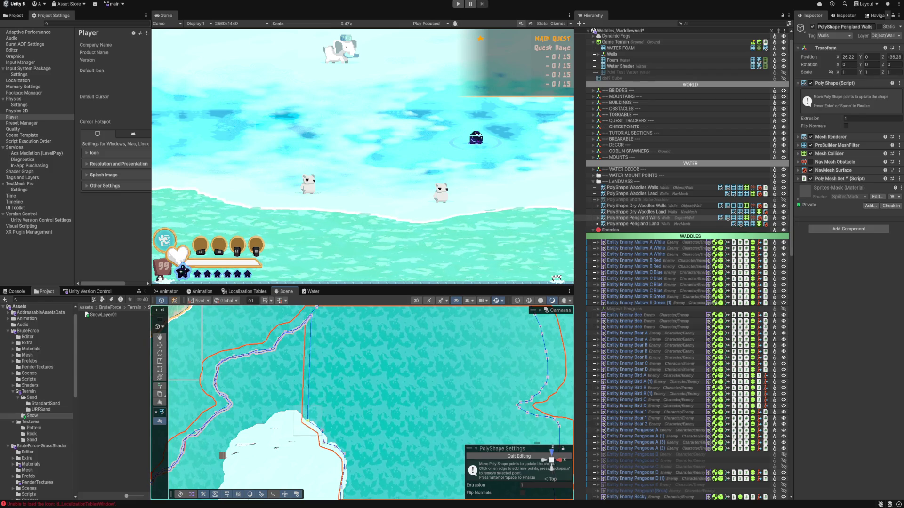
scroll(363, 402, up, 3)
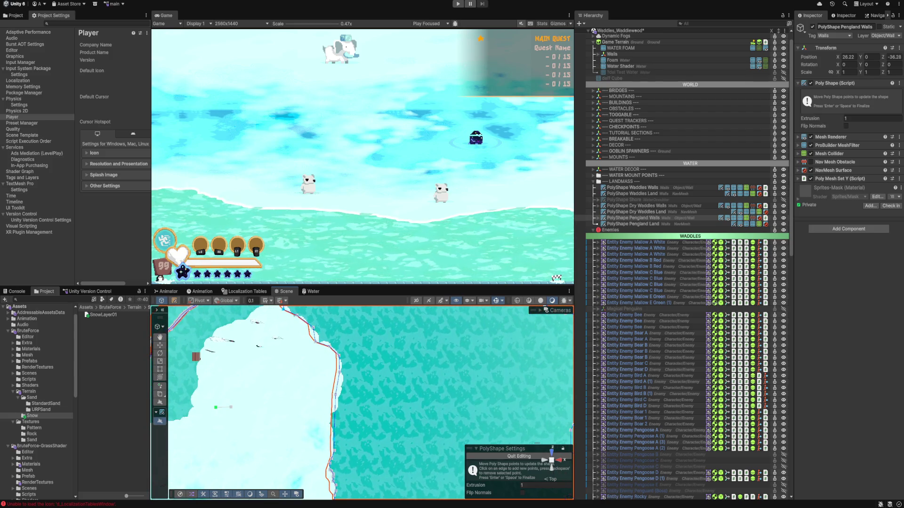
drag(335, 394, 333, 424)
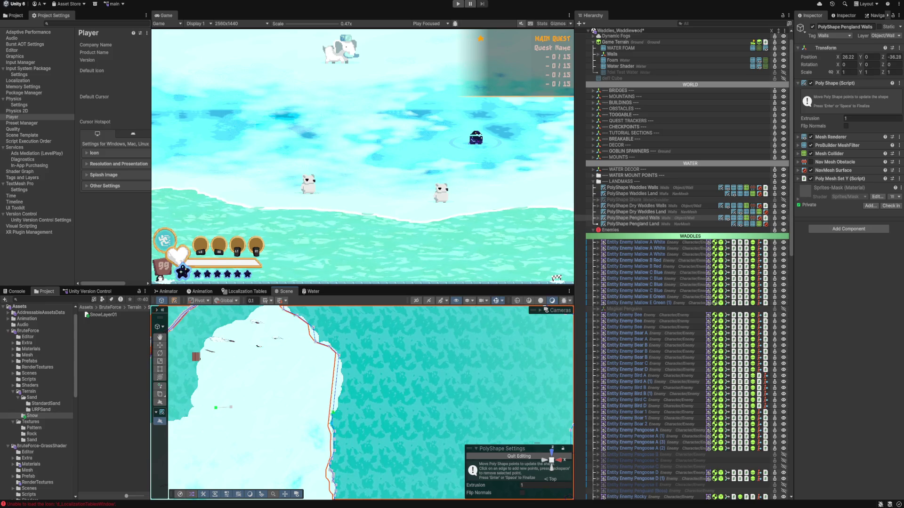
drag(319, 400, 337, 430)
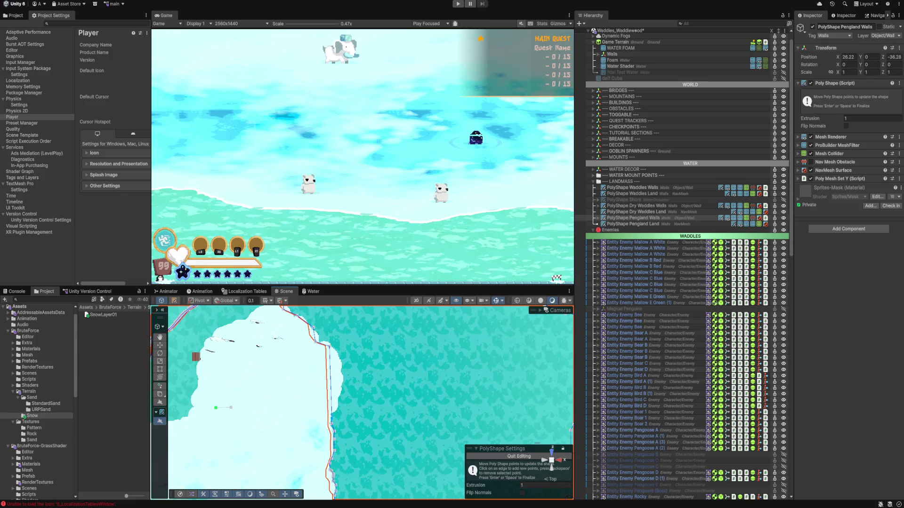
drag(327, 342, 323, 371)
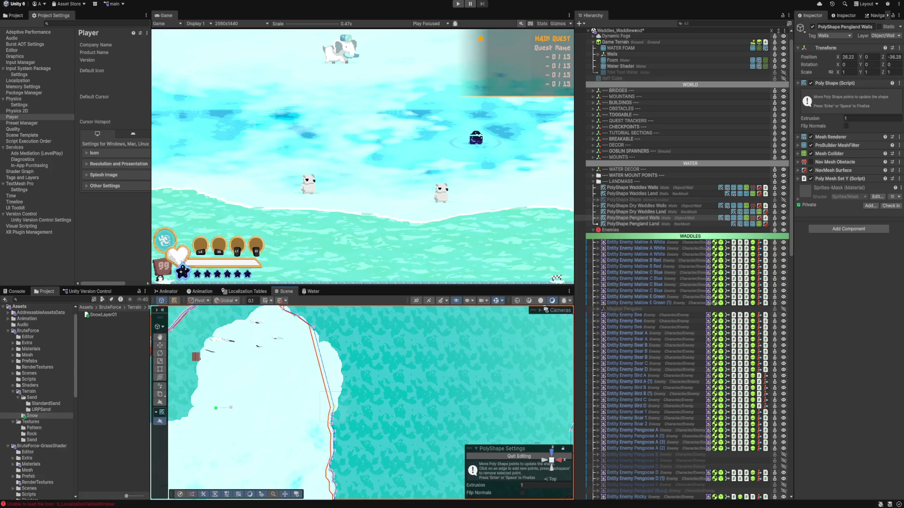
mouse_move(339, 360)
mouse_down()
mouse_move(296, 314)
mouse_move(306, 342)
mouse_move(303, 324)
mouse_move(335, 329)
mouse_move(343, 400)
mouse_up()
scroll(341, 362, down, 3)
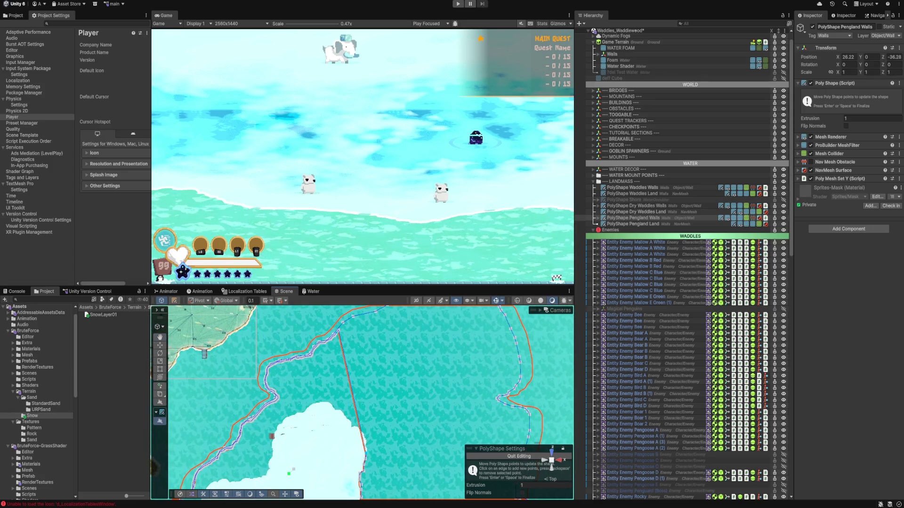
- Adjust the bottom shore points and add a bend point on the diagonal wall edge
drag(362, 431, 367, 446)
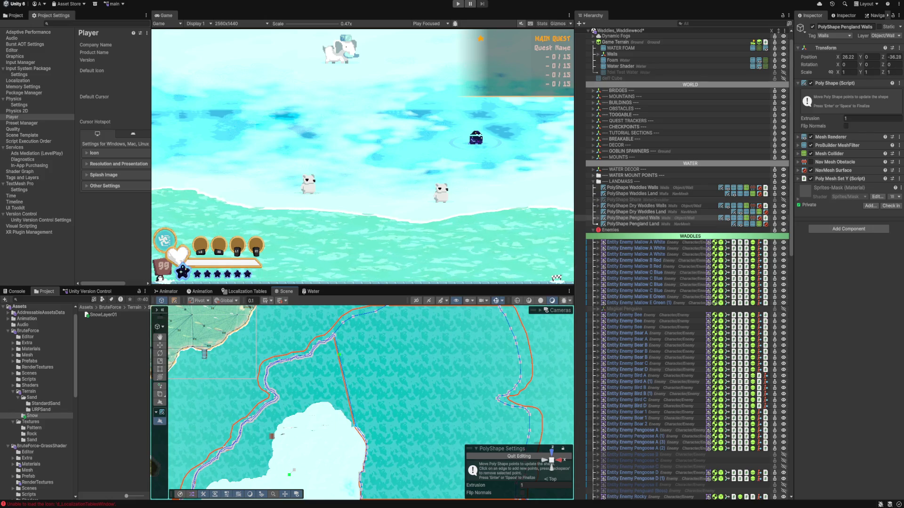
drag(354, 427, 351, 426)
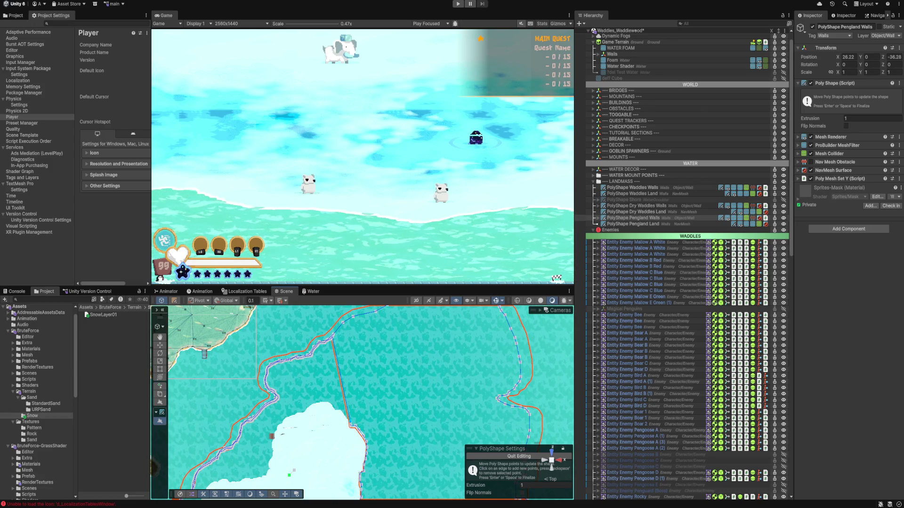
drag(339, 357, 337, 411)
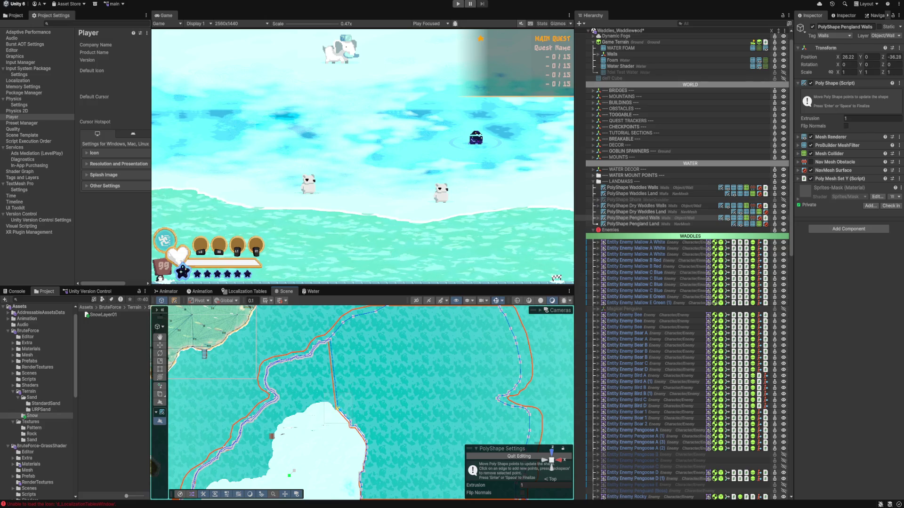
drag(335, 409, 324, 401)
- Shift the top point up-right and drag the lower point left and down onto the shoreline
drag(327, 339, 333, 334)
drag(324, 401, 299, 408)
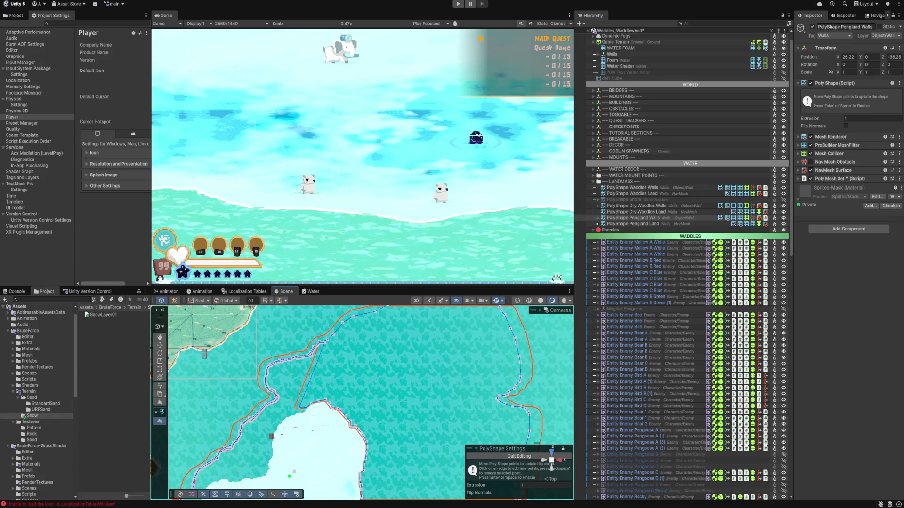
drag(299, 413, 282, 420)
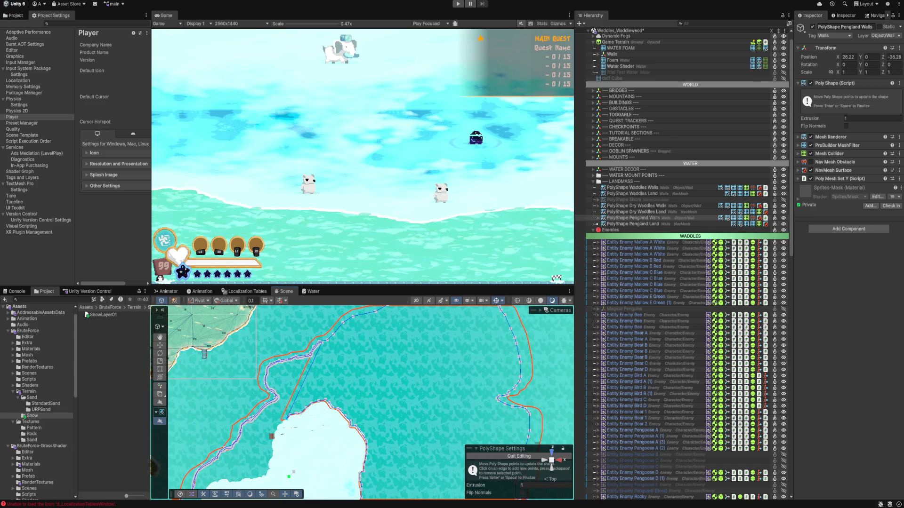
drag(282, 420, 271, 429)
scroll(363, 402, down, 3)
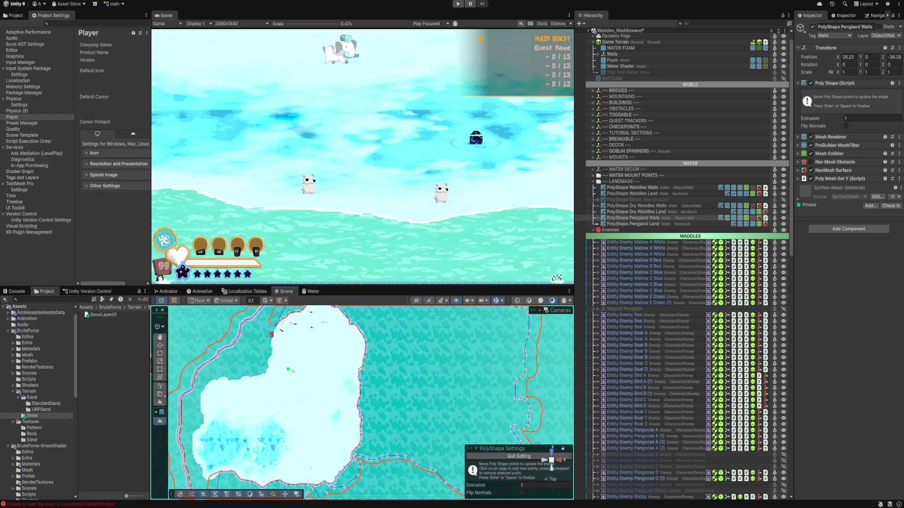
- Turn the WATER FOAM layer's visibility back on in the Hierarchy
scroll(362, 403, up, 5)
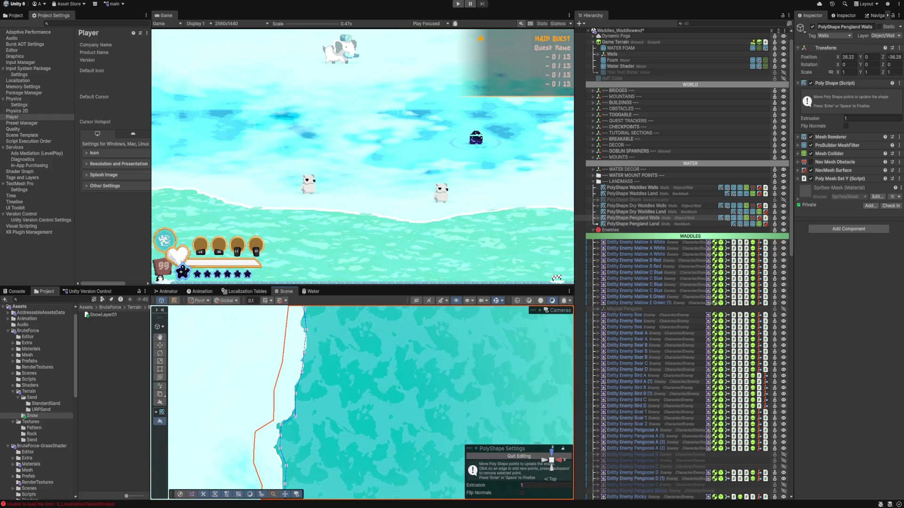
scroll(362, 402, down, 2)
scroll(363, 402, down, 3)
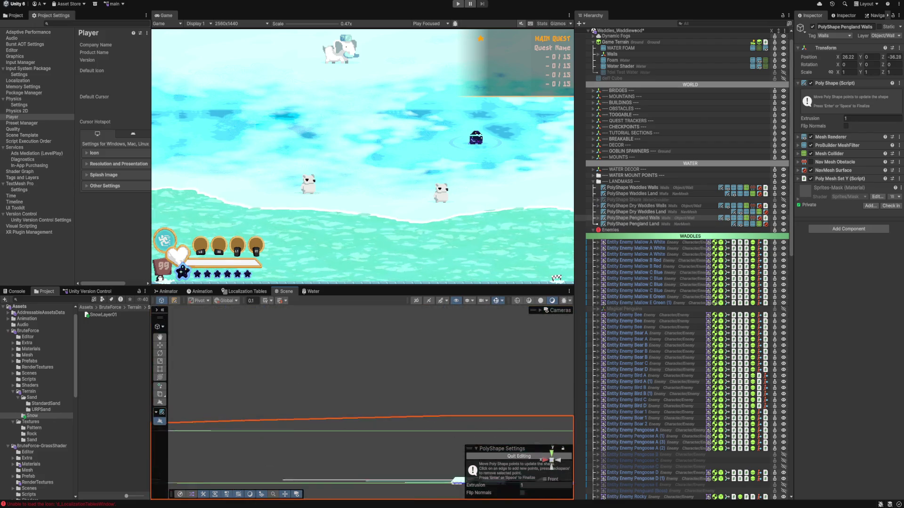
scroll(363, 403, up, 3)
scroll(362, 402, down, 5)
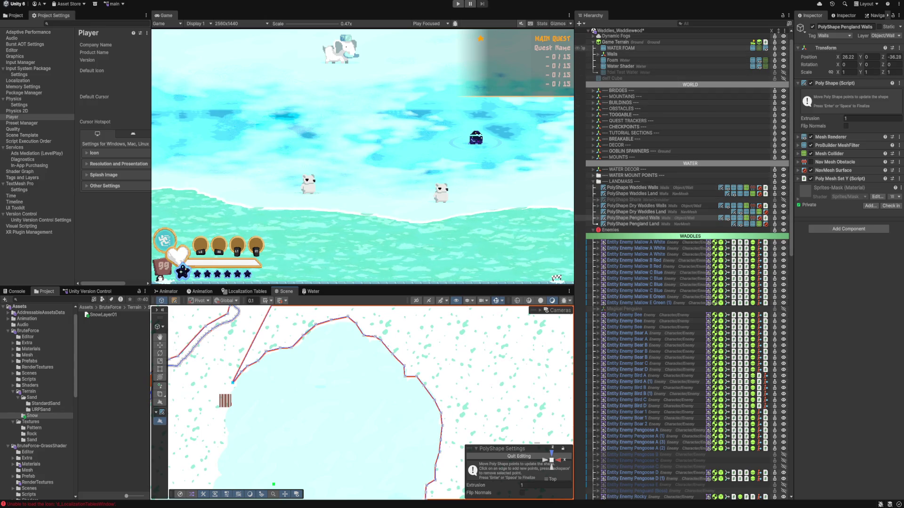
click(576, 47)
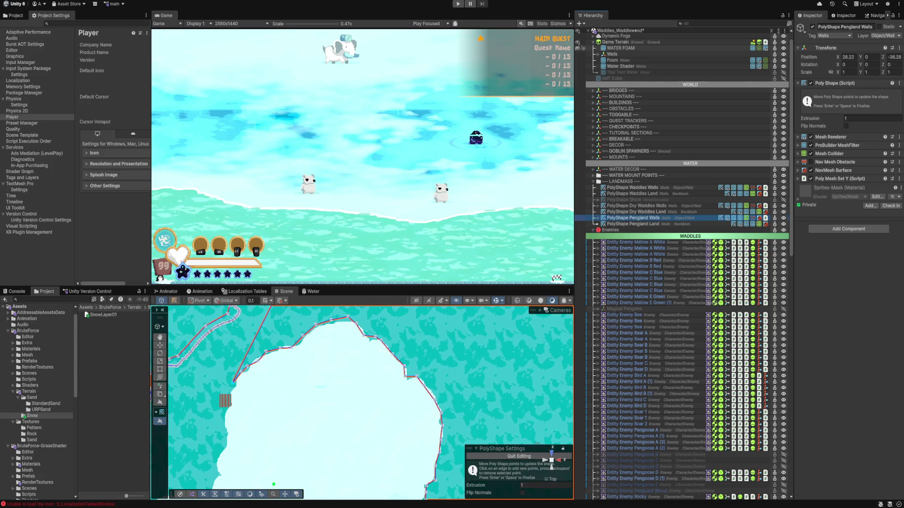
- Box-select the wall points on the lower and upper coastline edges
scroll(429, 422, up, 5)
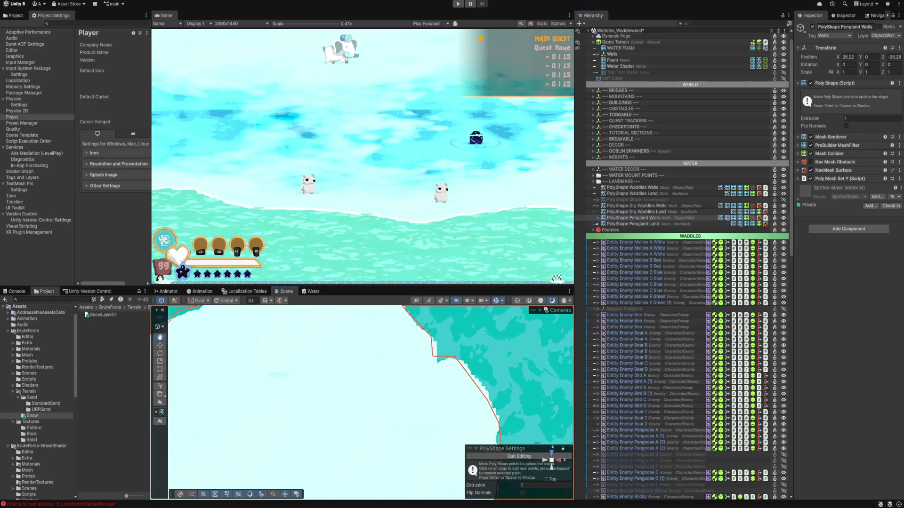
scroll(362, 402, down, 3)
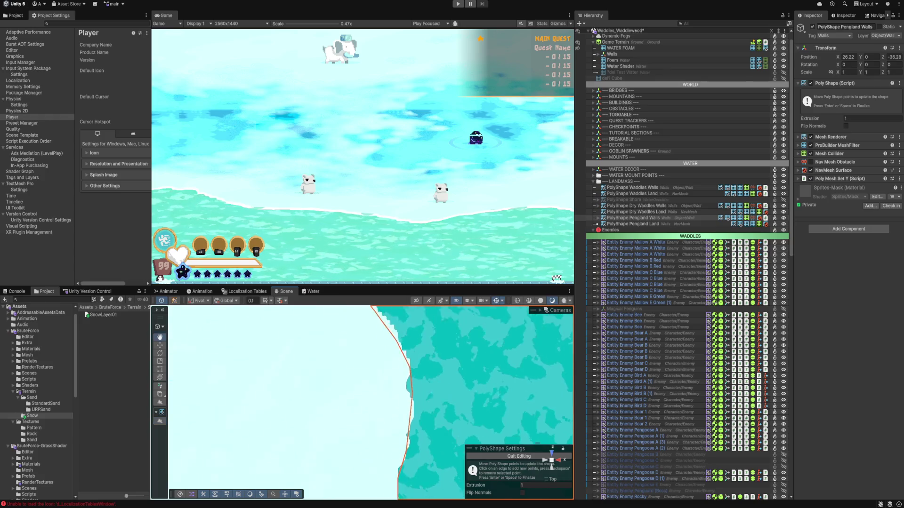
drag(387, 399, 401, 429)
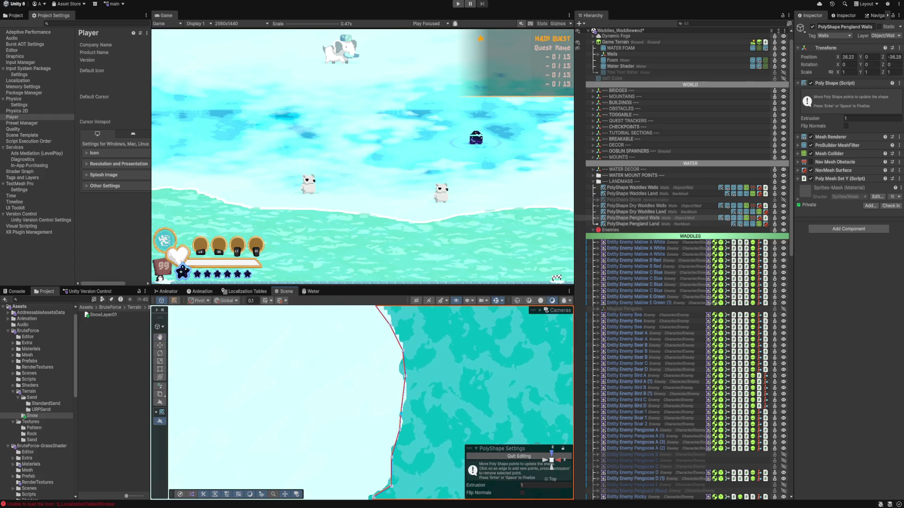
drag(394, 360, 421, 388)
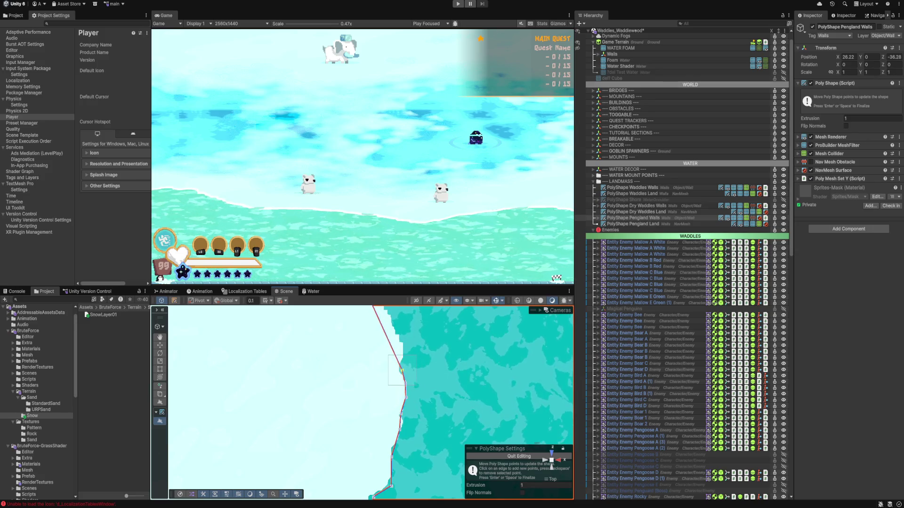
scroll(363, 402, up, 3)
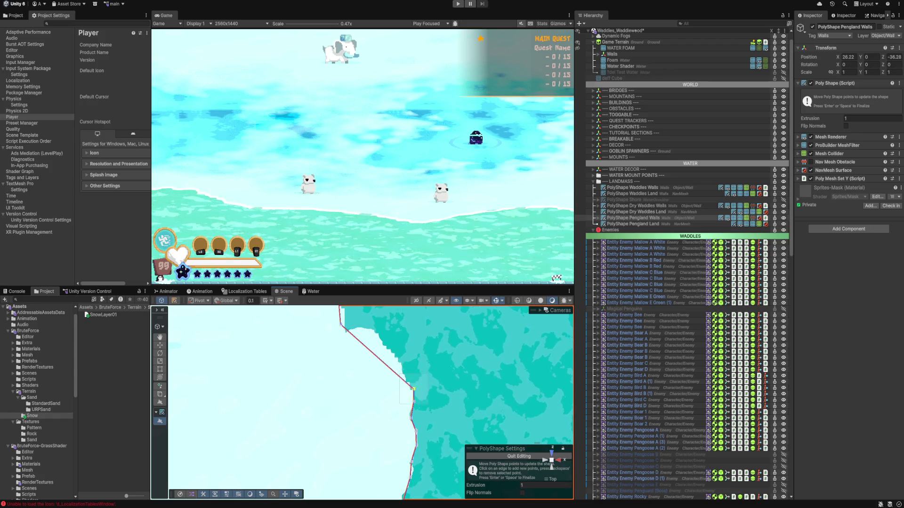
scroll(363, 403, up, 2)
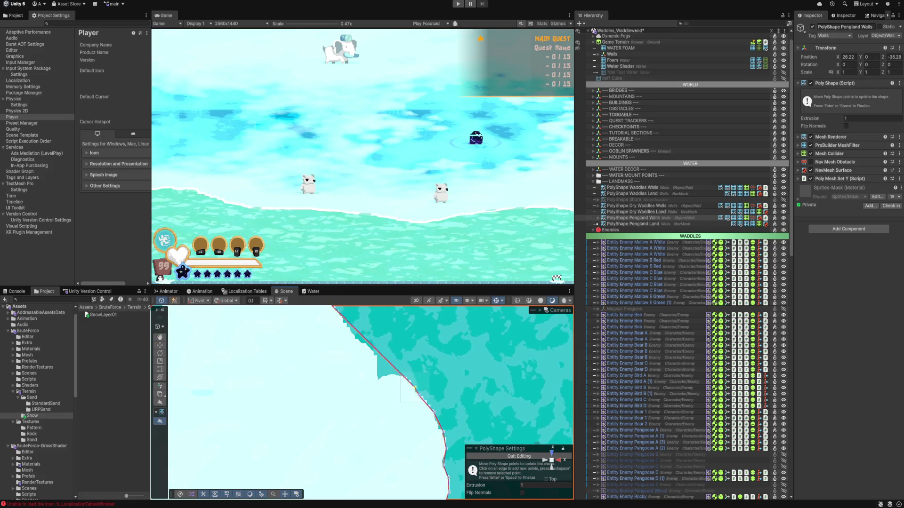
scroll(362, 403, down, 2)
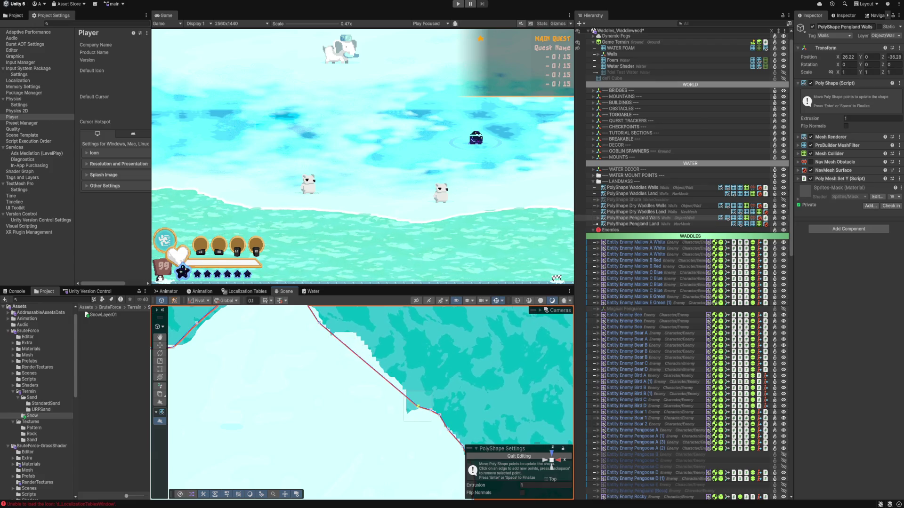
scroll(362, 402, up, 2)
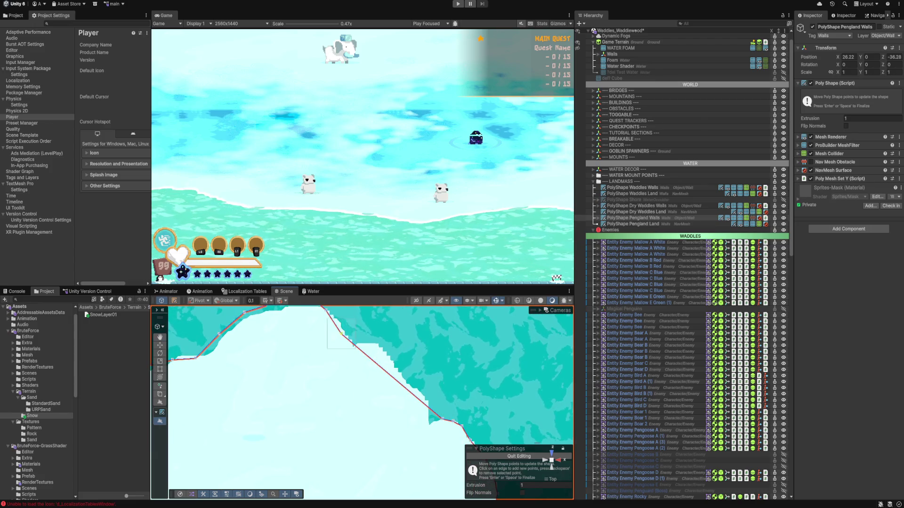
scroll(362, 403, up, 2)
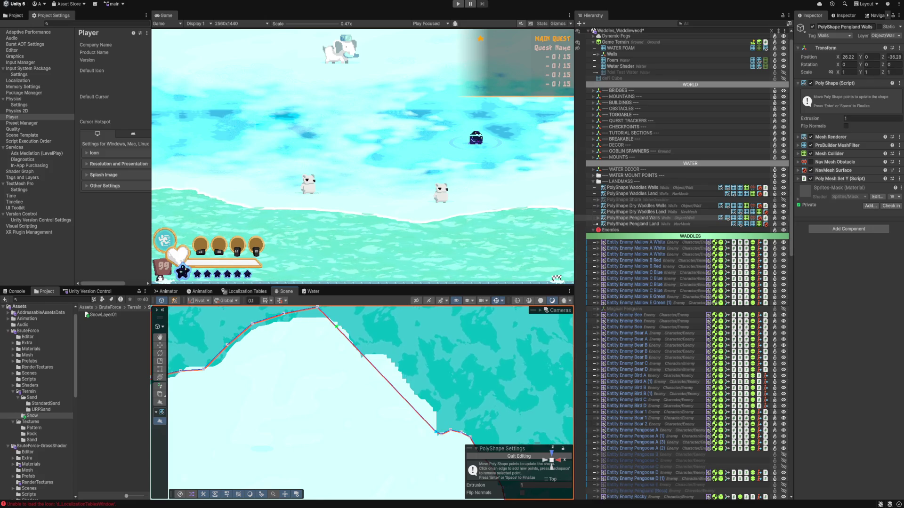
- Pull the outline's peak point down to flatten the edge along the coastline
drag(318, 308, 434, 407)
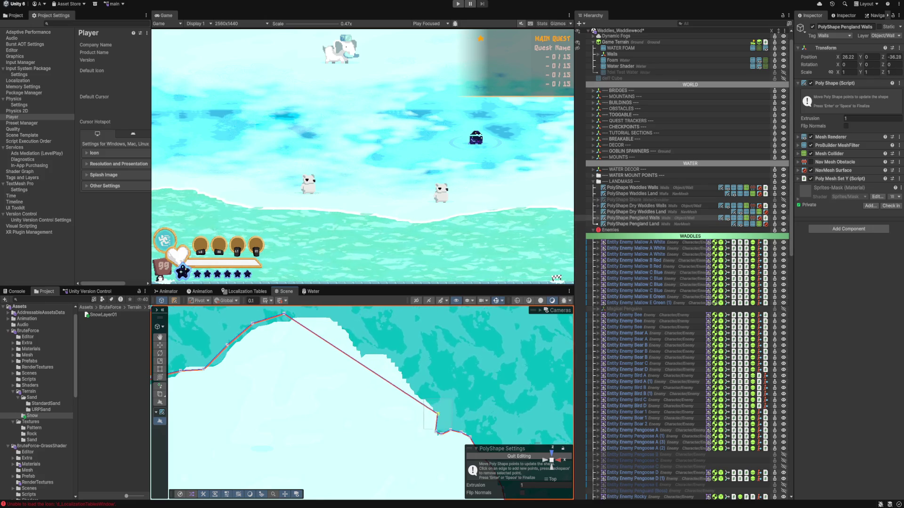
drag(286, 314, 423, 398)
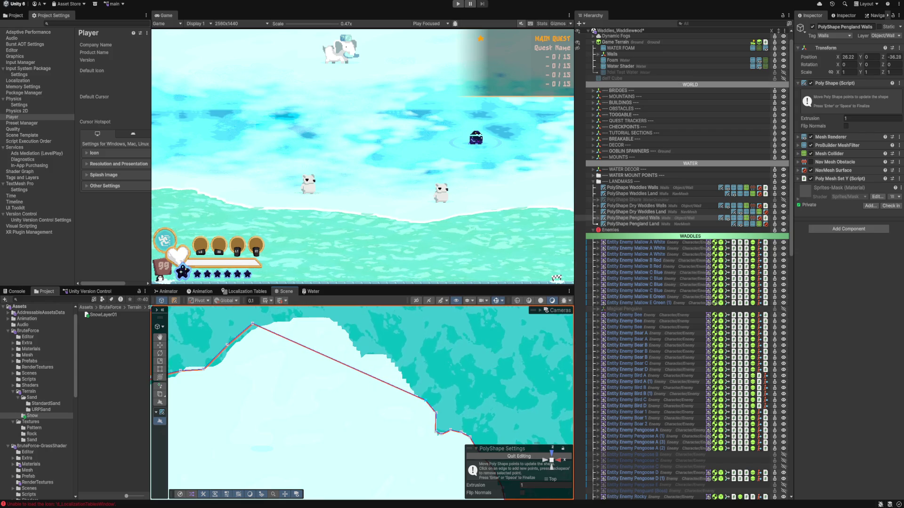
drag(252, 324, 415, 396)
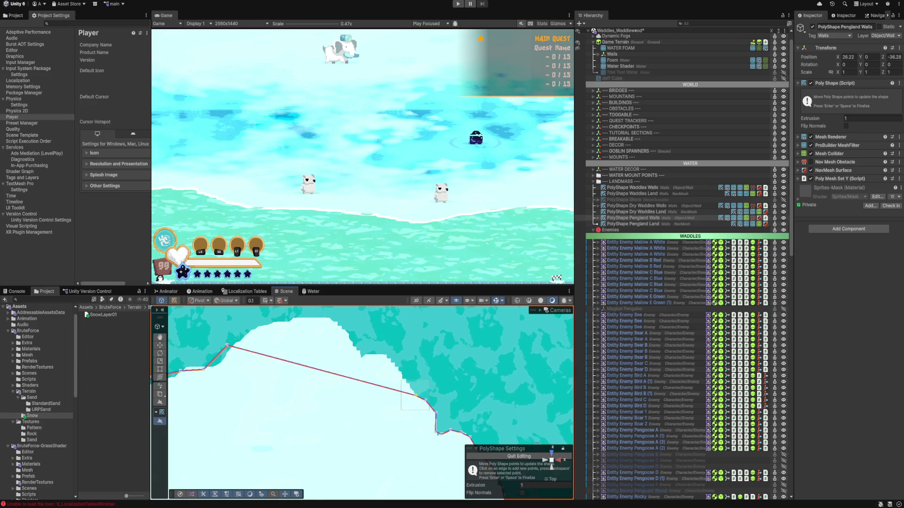
drag(228, 346, 401, 381)
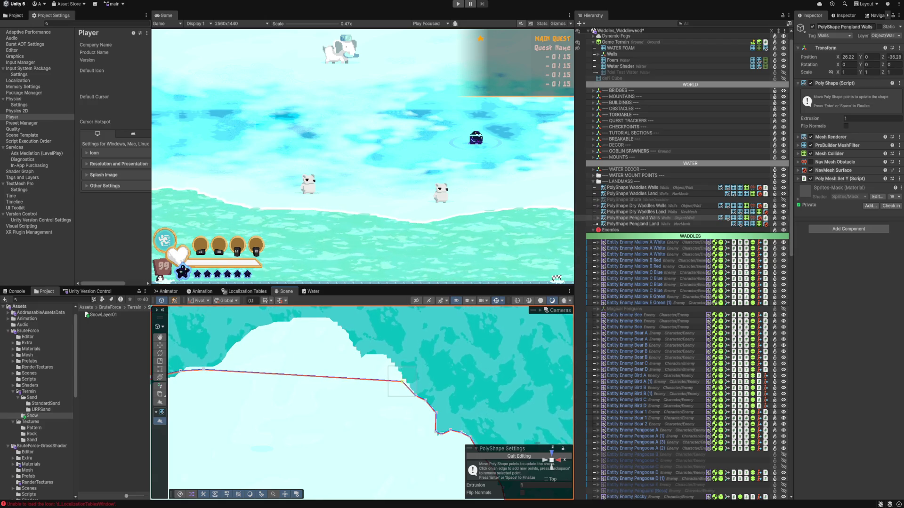
mouse_move(179, 370)
mouse_down()
mouse_move(251, 384)
mouse_move(323, 368)
mouse_move(466, 369)
mouse_move(474, 379)
mouse_up()
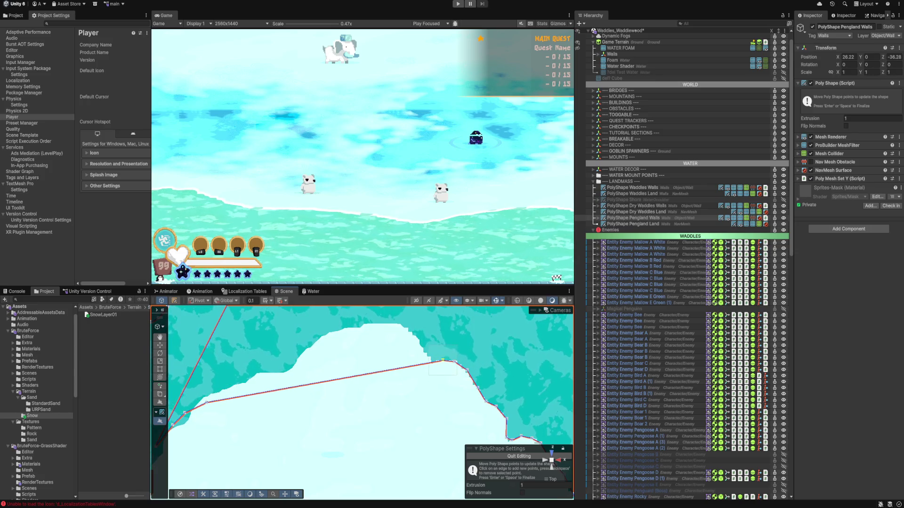
- Delete the extra outline points so the coastline edge runs straight
key(BackSpace)
drag(443, 360, 438, 357)
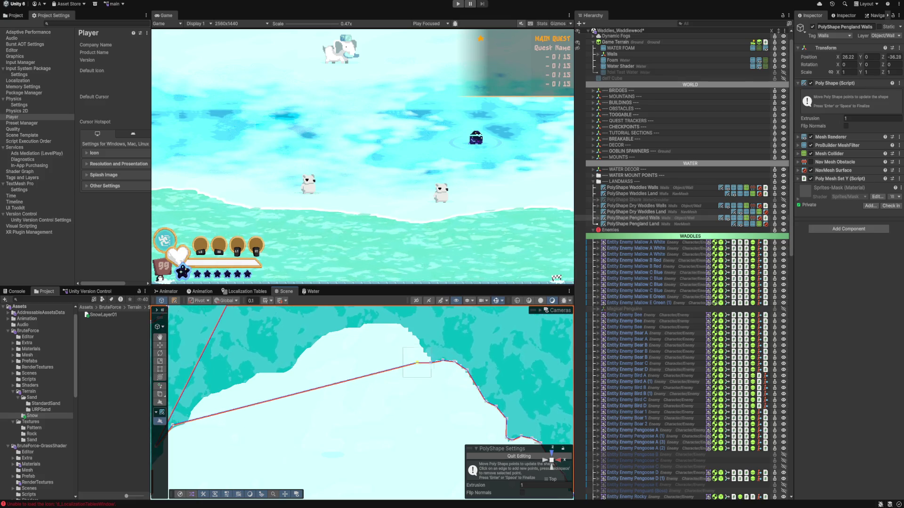
key(Left)
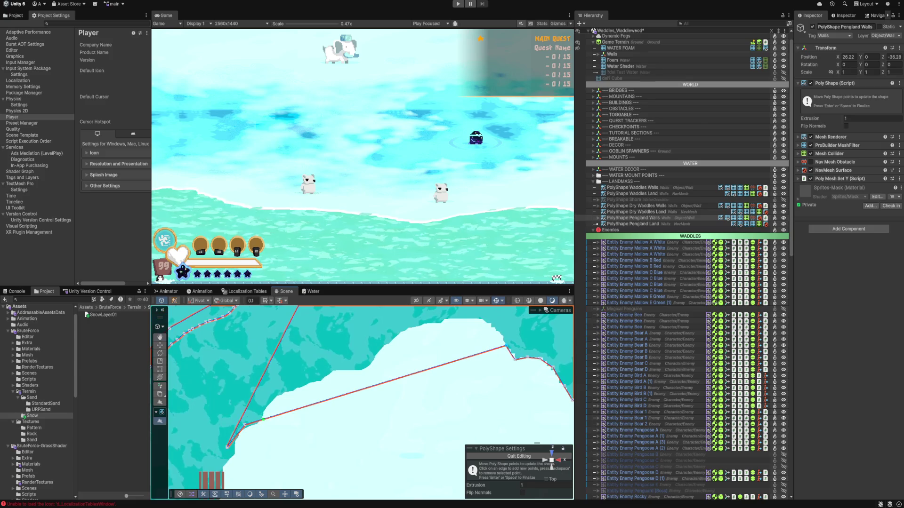
key(BackSpace)
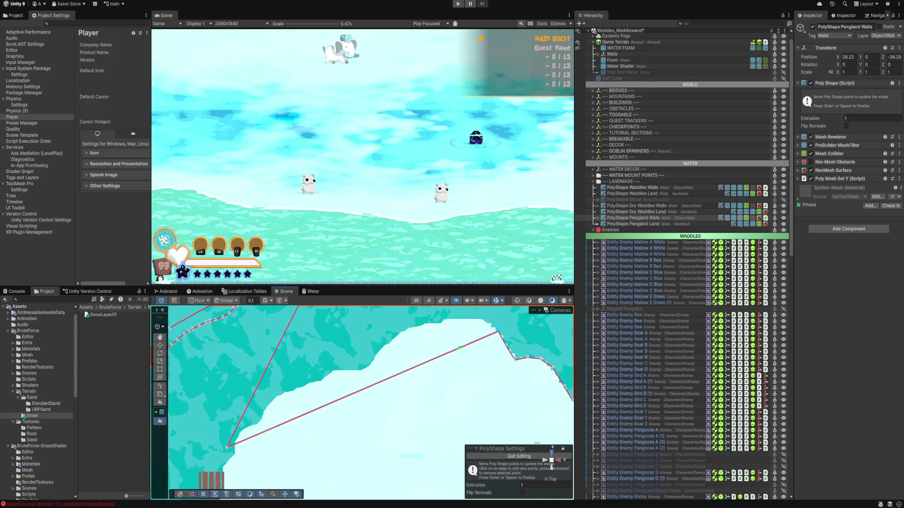
key(BackSpace)
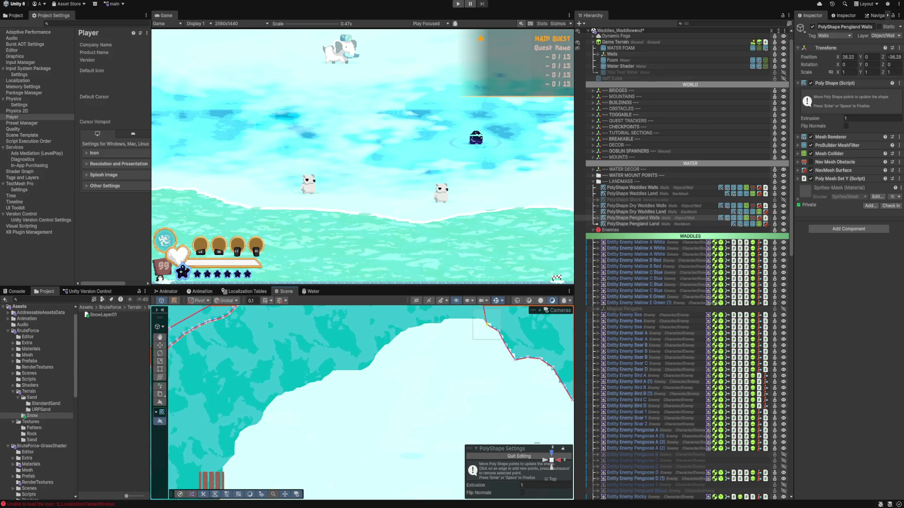
- Pan and zoom around the island's lower left to re-inspect the outline points
key(Up)
key(Left)
key(Down)
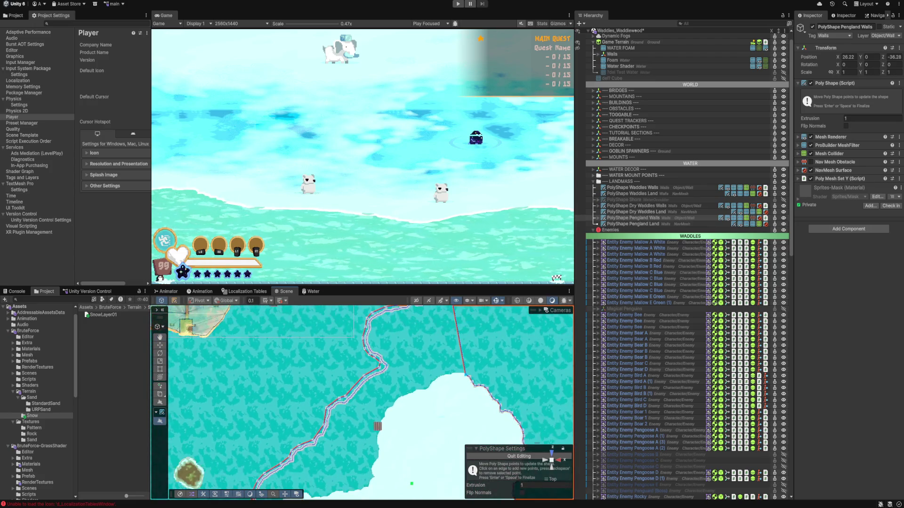
key(Down)
key(Left)
key(Up)
key(Right)
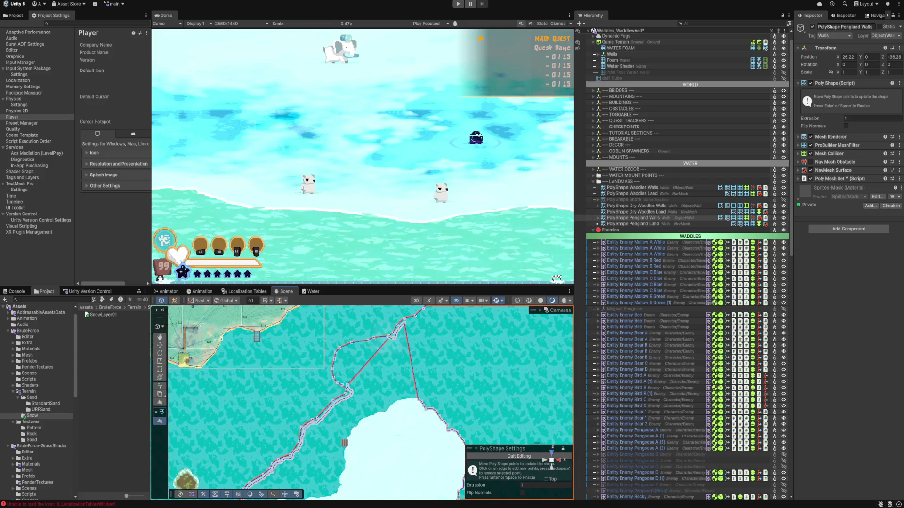
scroll(367, 400, up, 5)
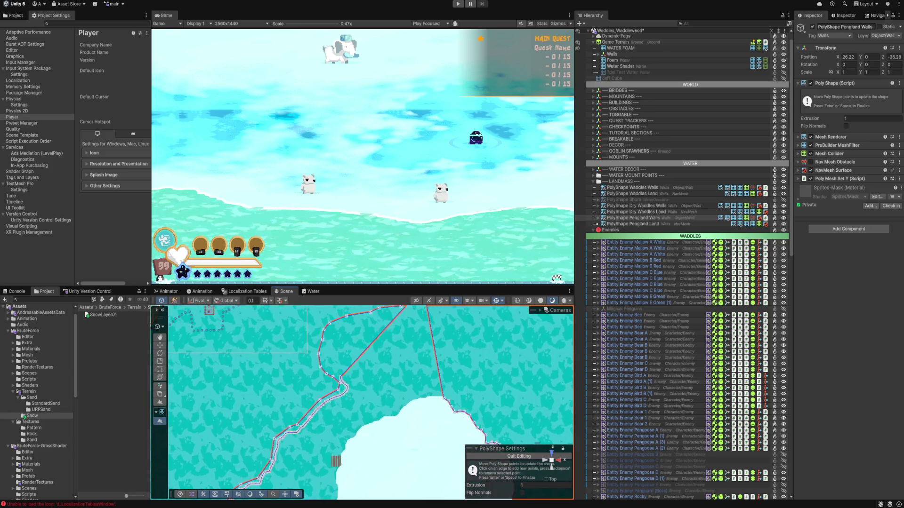
scroll(367, 403, up, 3)
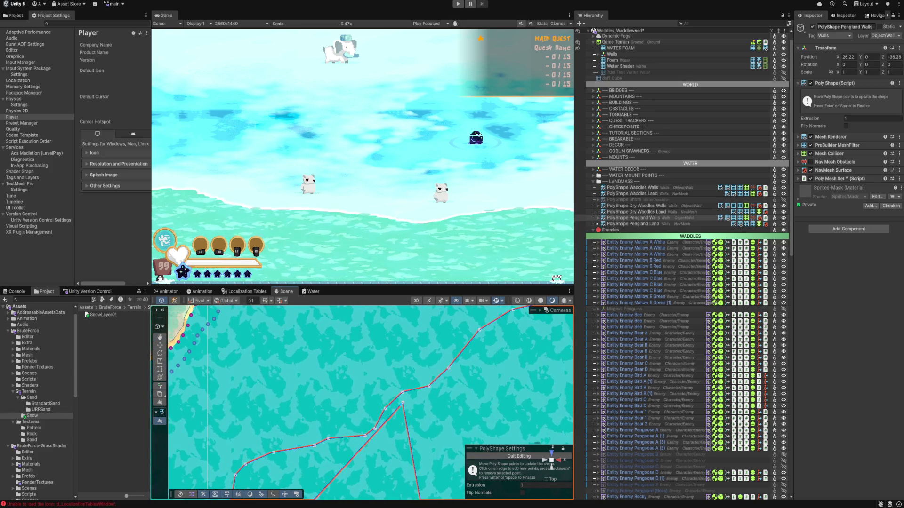
scroll(367, 403, down, 5)
scroll(376, 400, down, 2)
scroll(371, 402, up, 2)
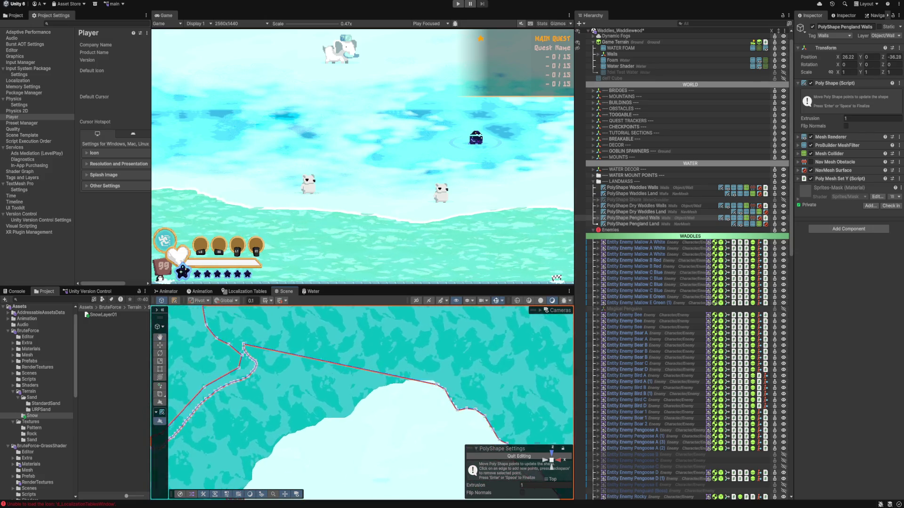
scroll(371, 403, up, 1)
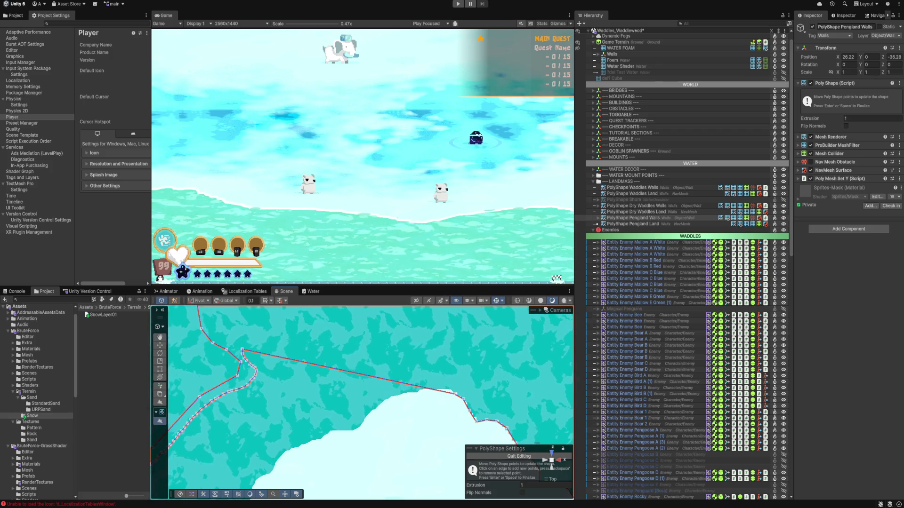
scroll(264, 367, up, 1)
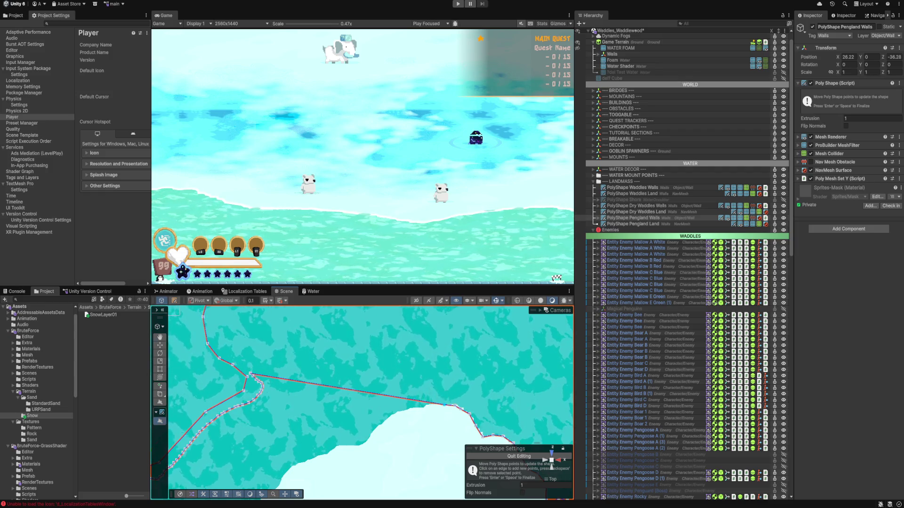
scroll(313, 320, down, 2)
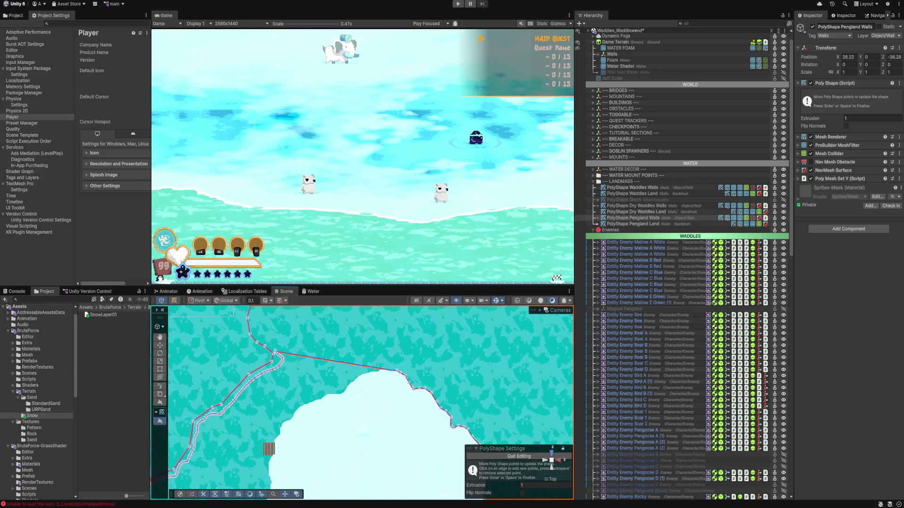
scroll(325, 402, down, 3)
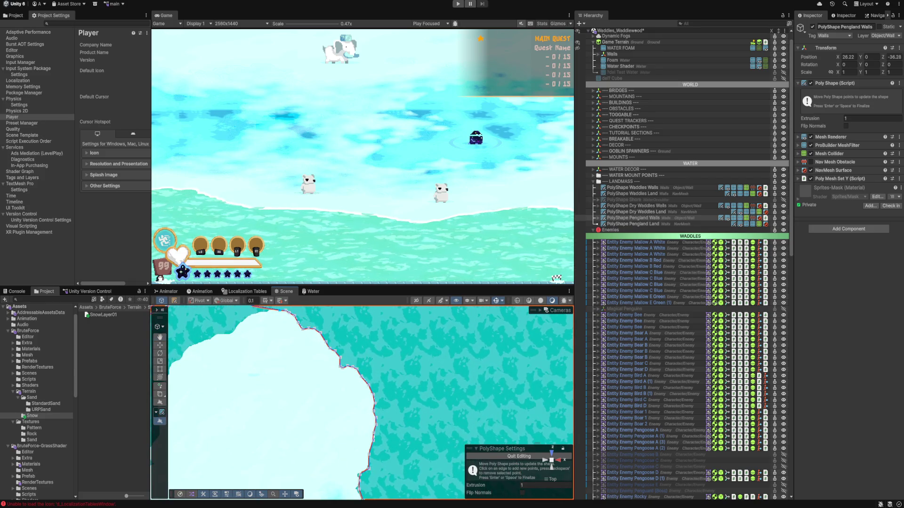
scroll(325, 402, up, 3)
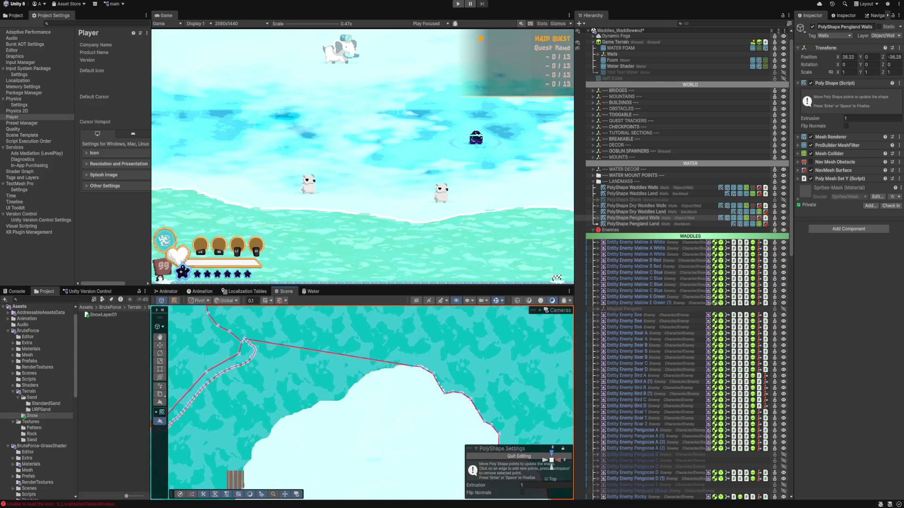
scroll(353, 384, up, 1)
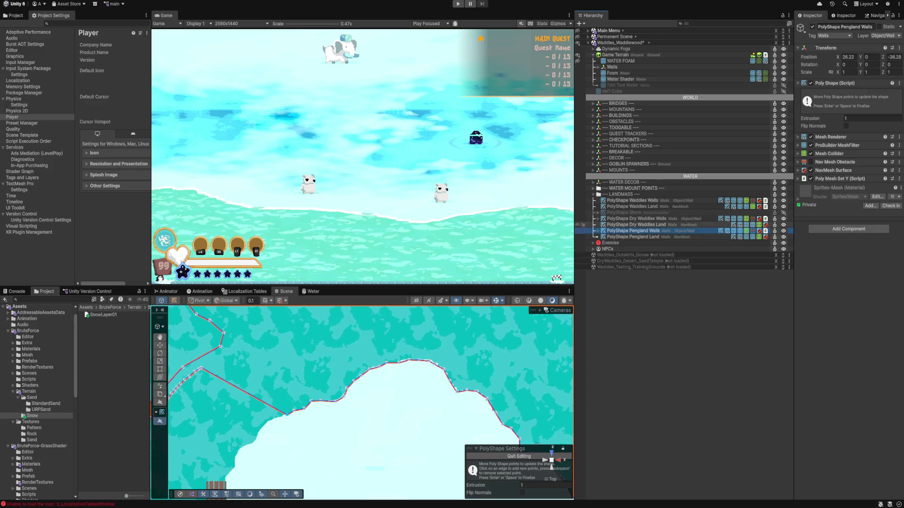
- Frame Dry Waddles Walls, then reselect Pengland Walls and zoom to the west shore and bridge
double_click(636, 218)
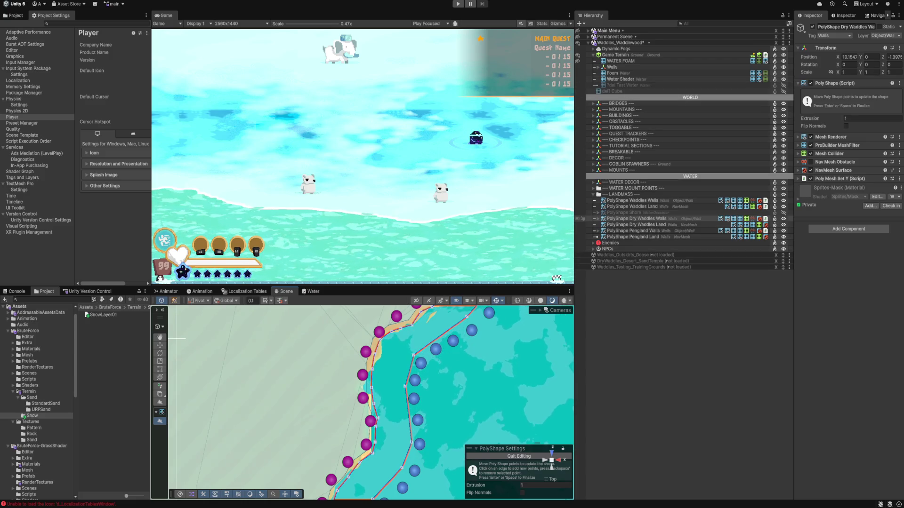
double_click(636, 230)
scroll(360, 424, up, 10)
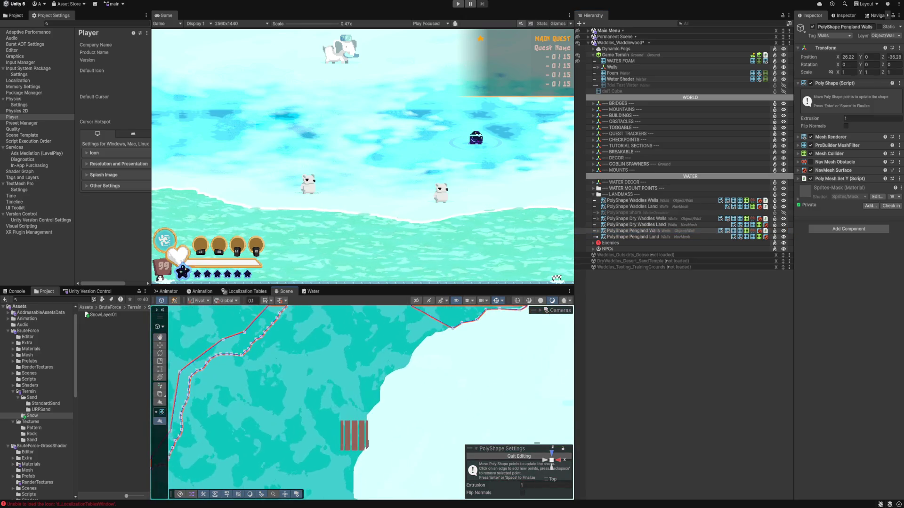
drag(360, 424, 257, 473)
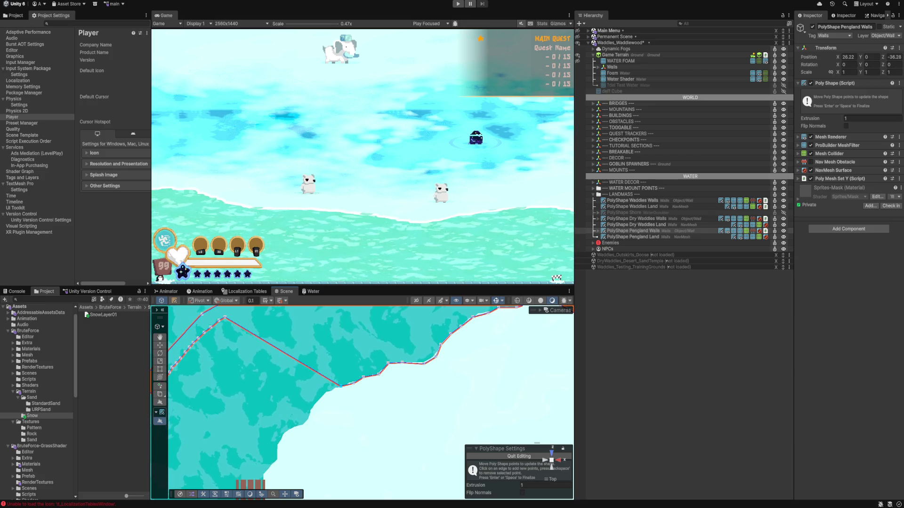
- Drag the outline points near the wooden dock down onto the snowy shoreline
mouse_move(329, 400)
mouse_down()
mouse_move(350, 396)
mouse_move(340, 412)
mouse_move(360, 394)
mouse_up()
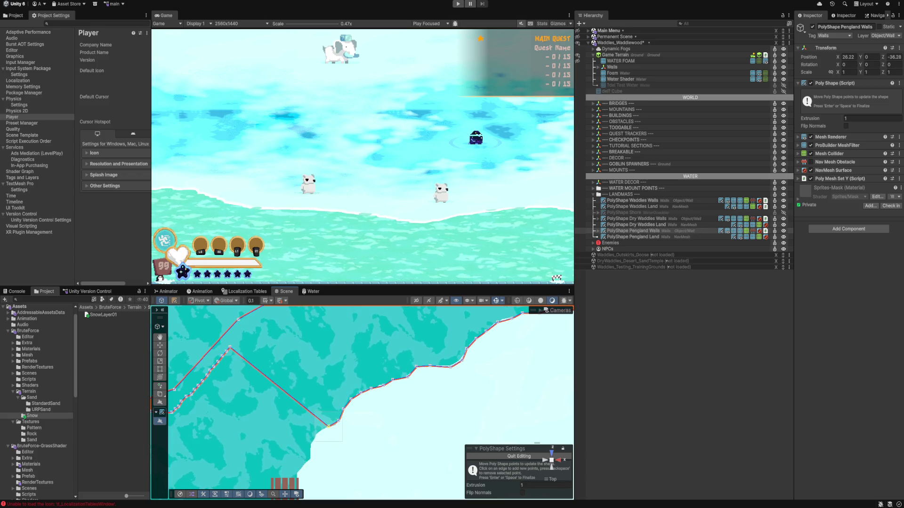
drag(328, 426, 316, 435)
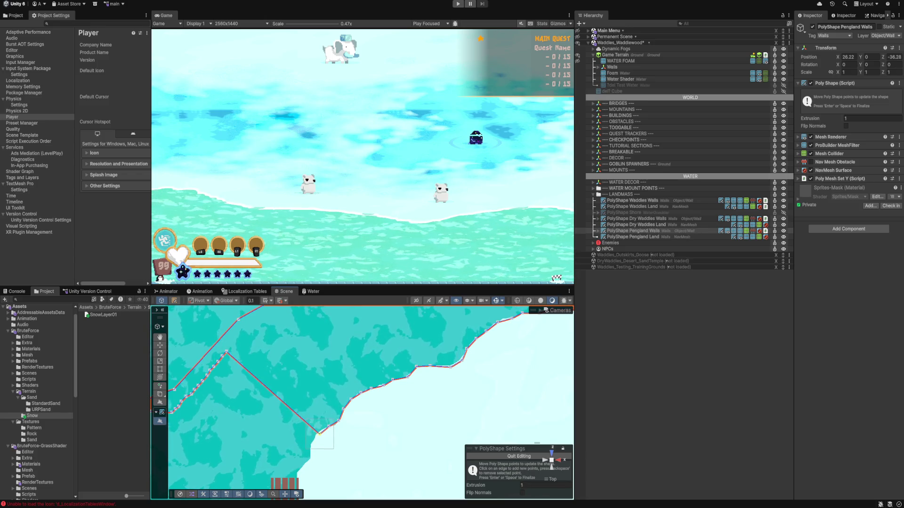
key(f)
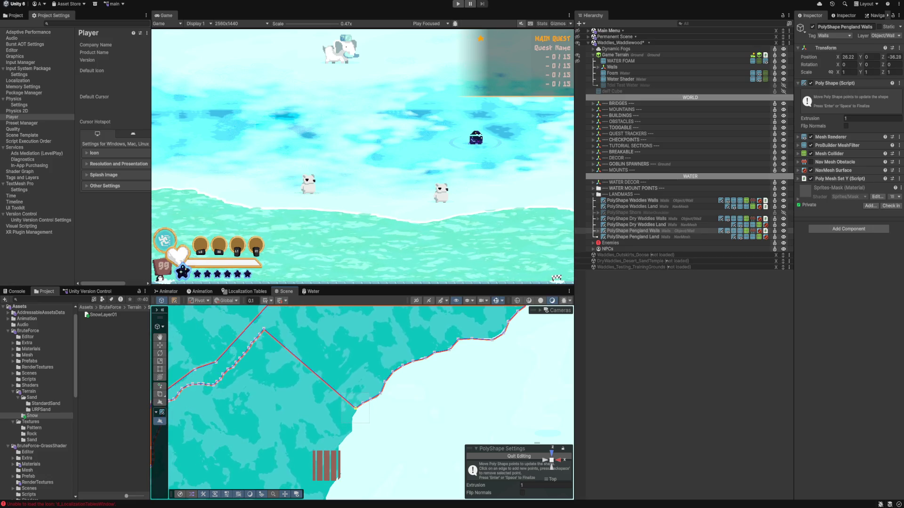
drag(350, 387, 354, 418)
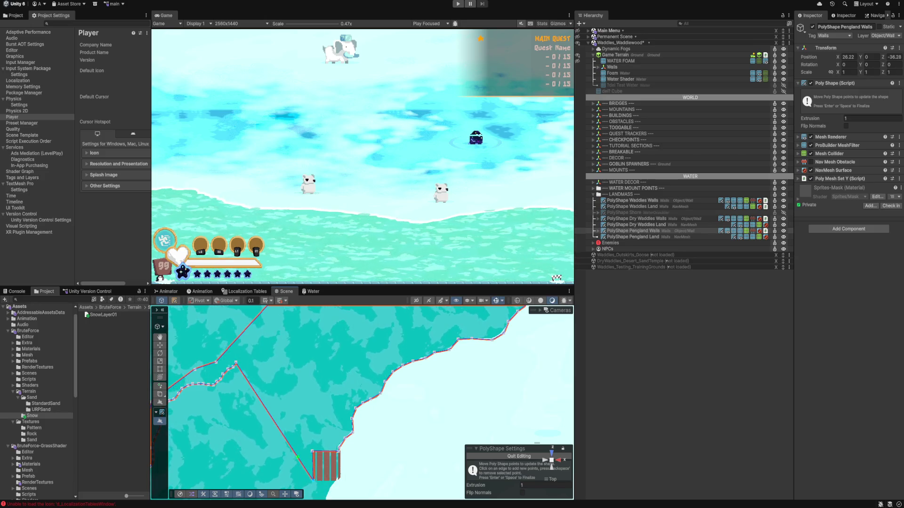
scroll(362, 400, up, 1)
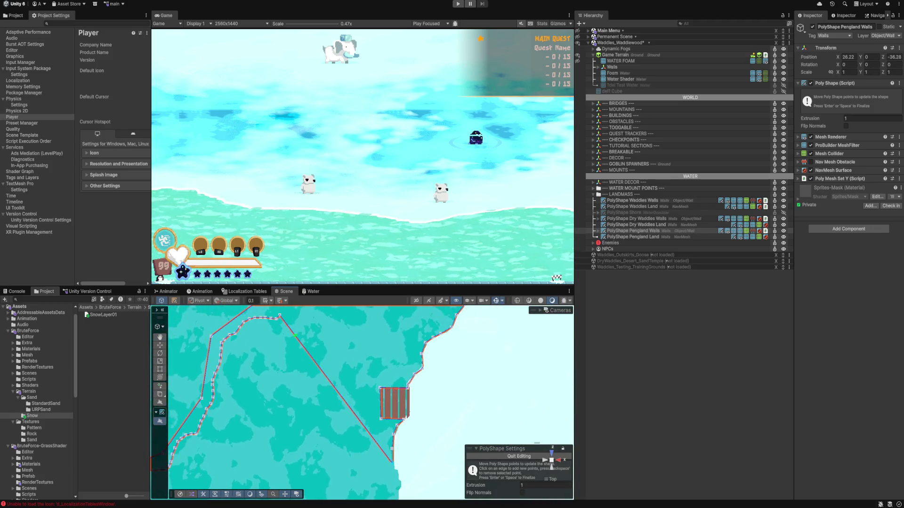
drag(392, 462, 400, 480)
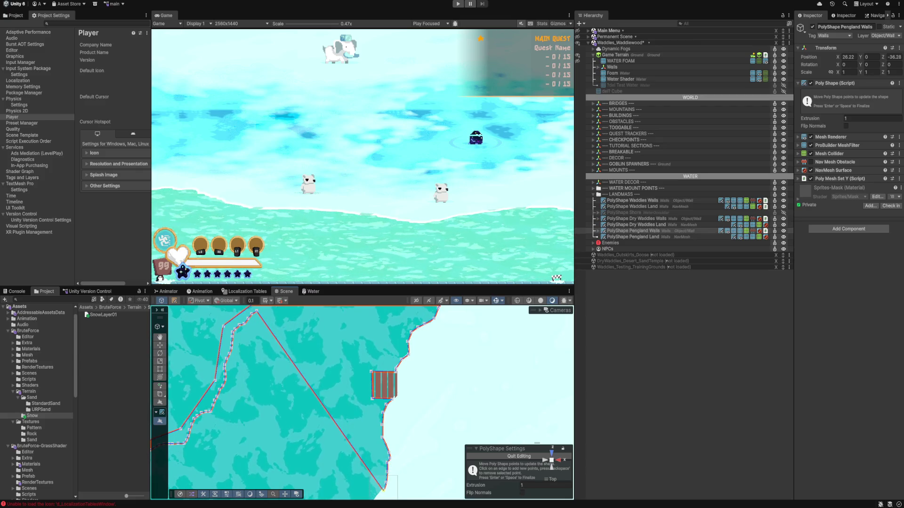
- Lower an outline point onto the shore and nudge the red edge's end point onto the coast
scroll(361, 414, down, 2)
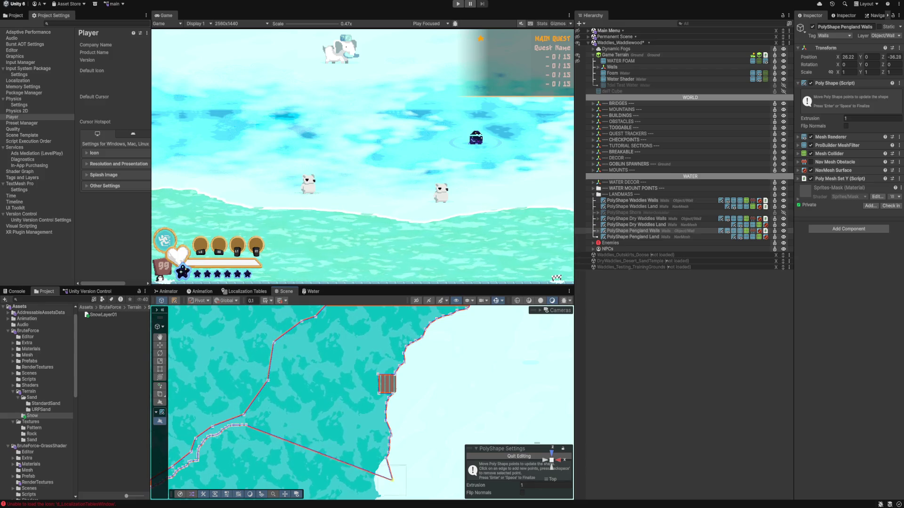
drag(380, 464, 375, 478)
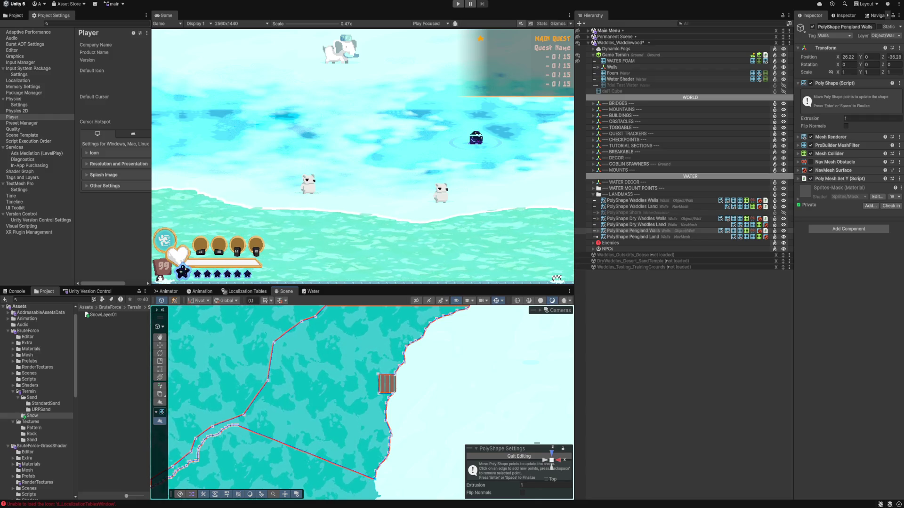
scroll(298, 354, down, 5)
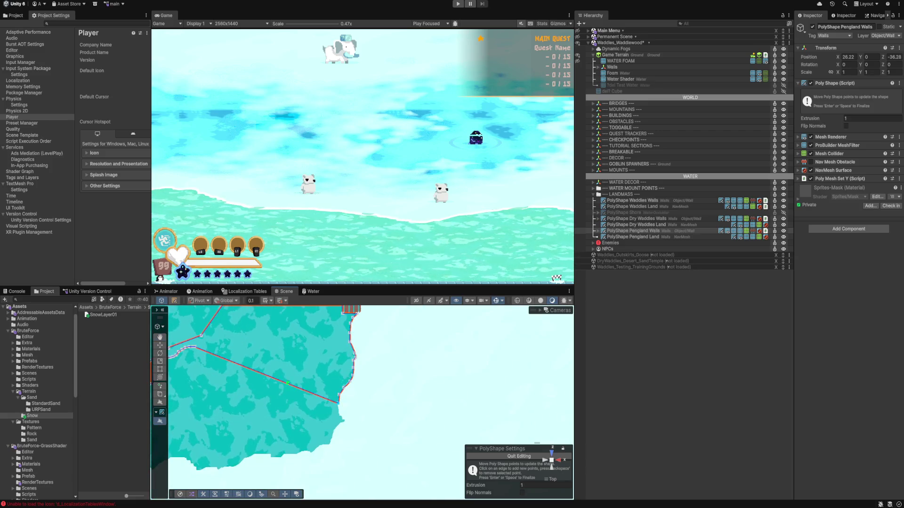
mouse_move(376, 385)
mouse_down()
mouse_move(437, 438)
mouse_move(406, 415)
mouse_up()
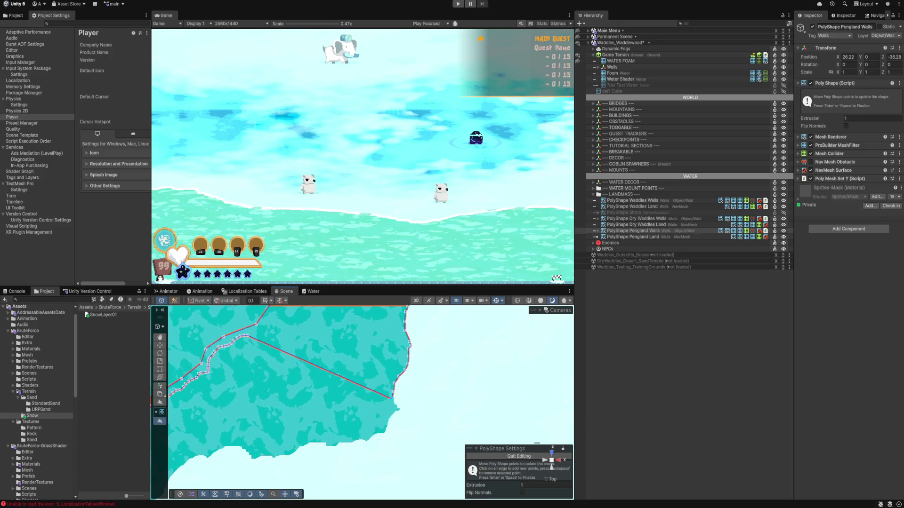
drag(392, 402, 383, 430)
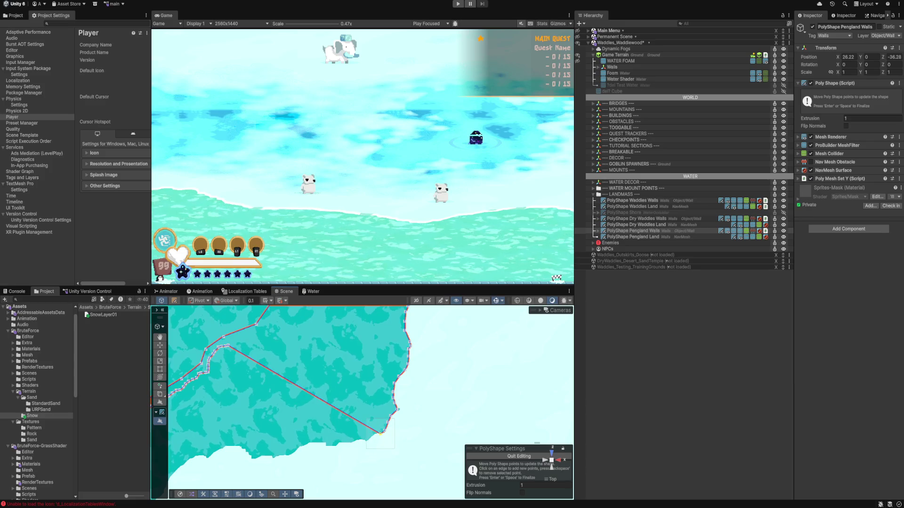
drag(377, 440, 372, 434)
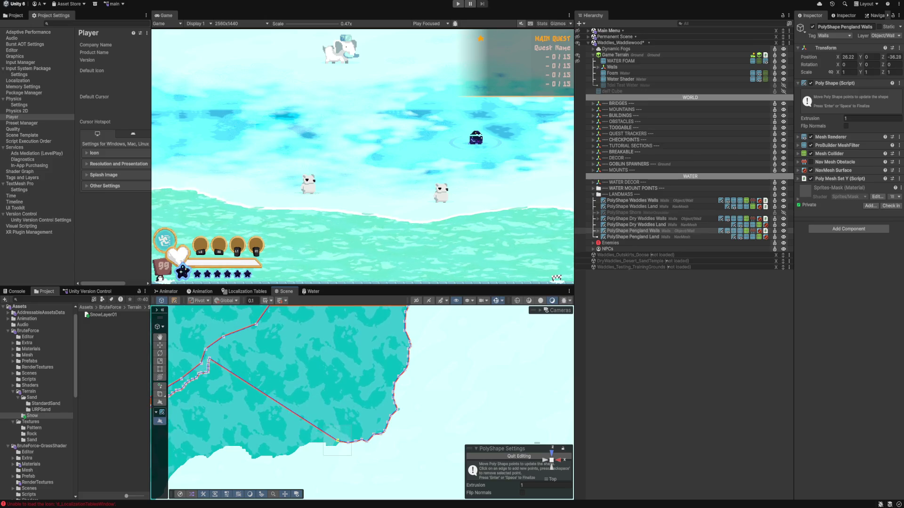
- Move the diagonal edge's lower point onto the coast and pan along the southern shoreline
scroll(189, 440, up, 3)
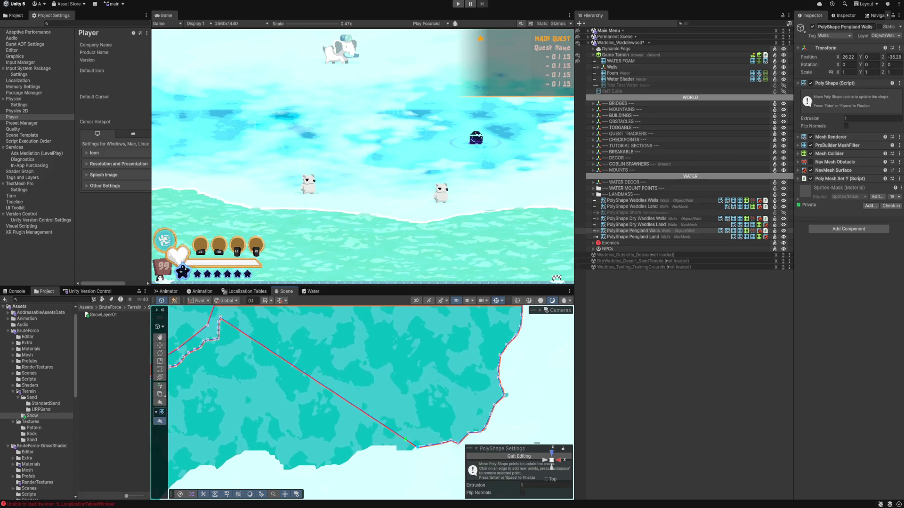
drag(416, 446, 394, 456)
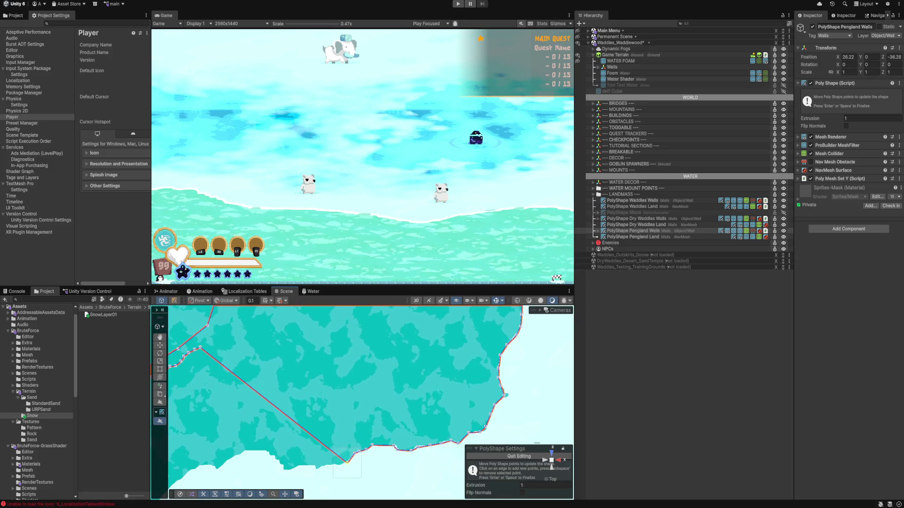
drag(500, 403, 527, 391)
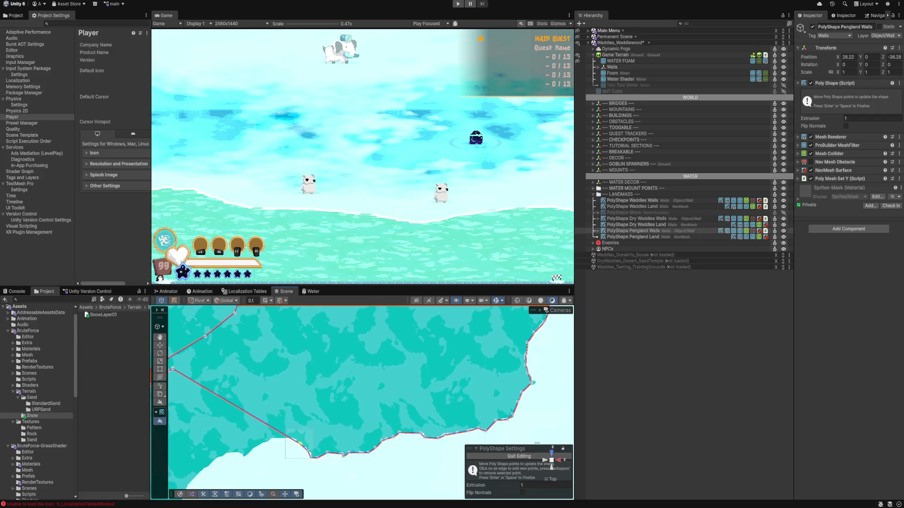
drag(330, 377, 423, 367)
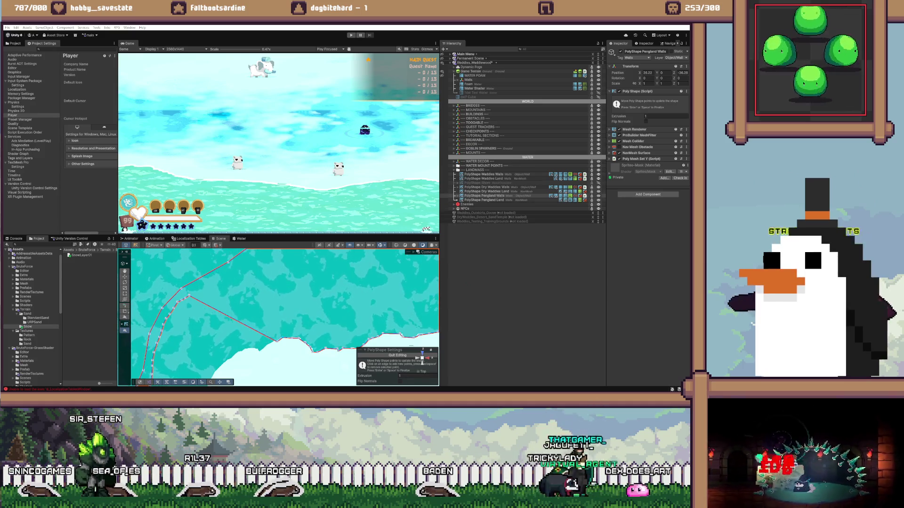
- Pan along the coastline and pull a wall outline point down toward the shoreline
key(Down)
key(Left)
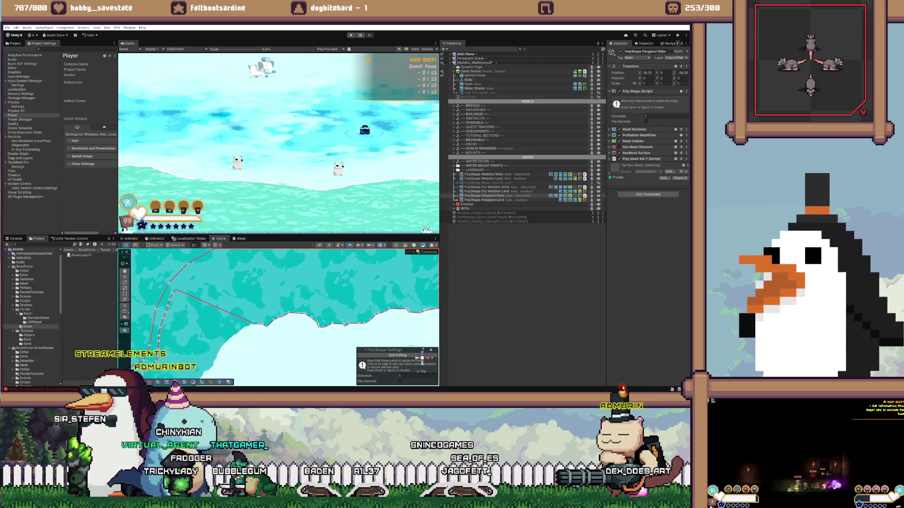
drag(176, 289, 205, 259)
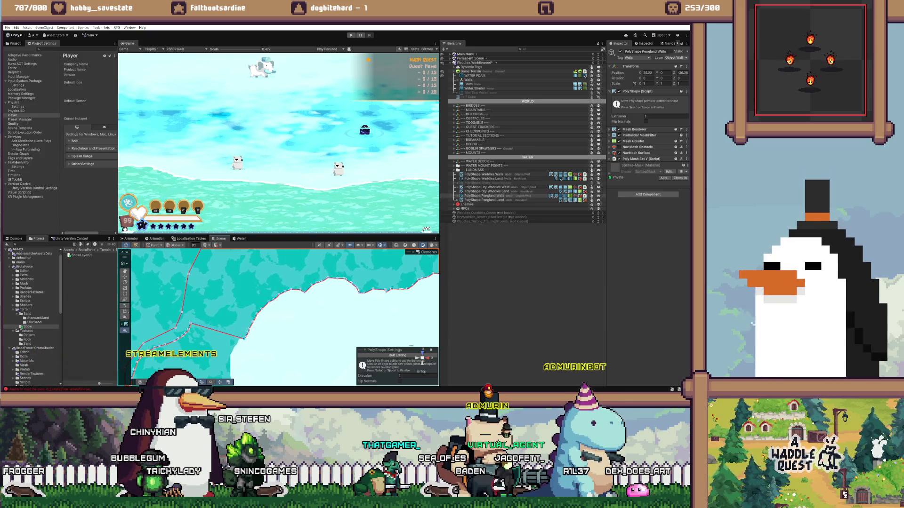
key(Left)
key(Down)
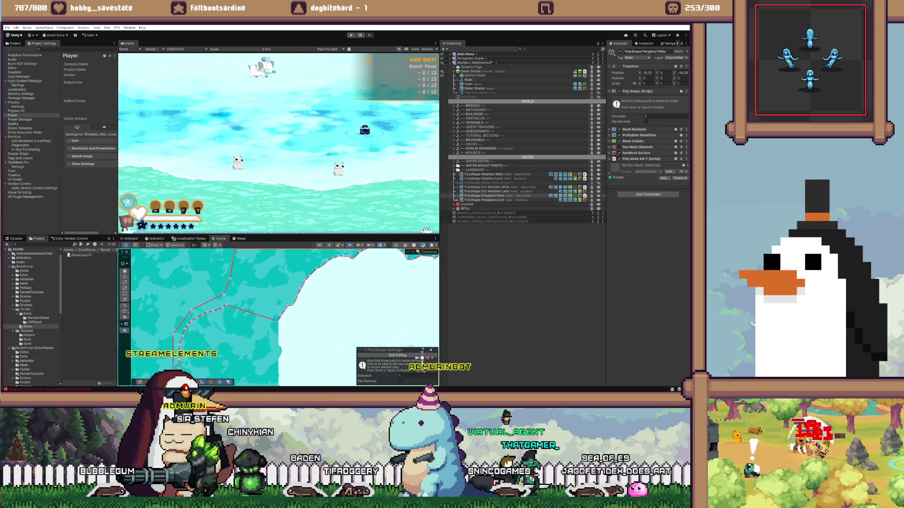
drag(278, 320, 284, 335)
key(ctrl+z)
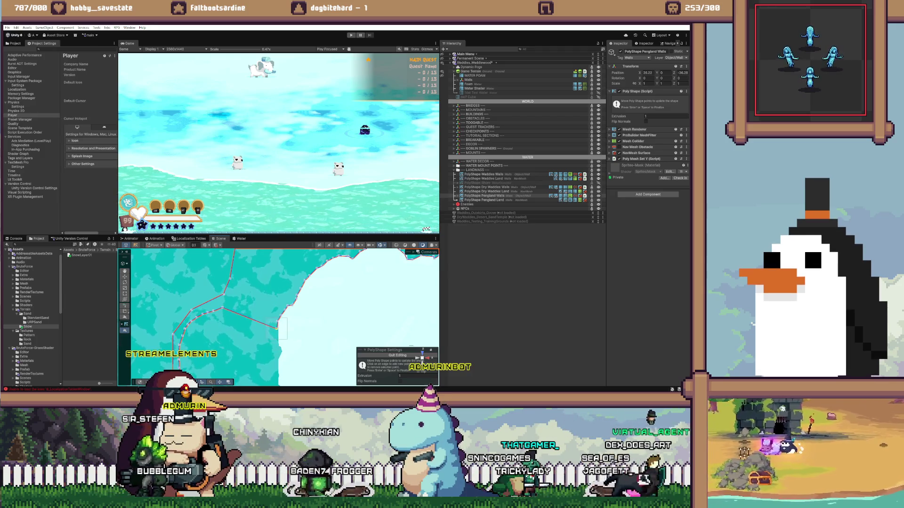
drag(278, 331, 279, 349)
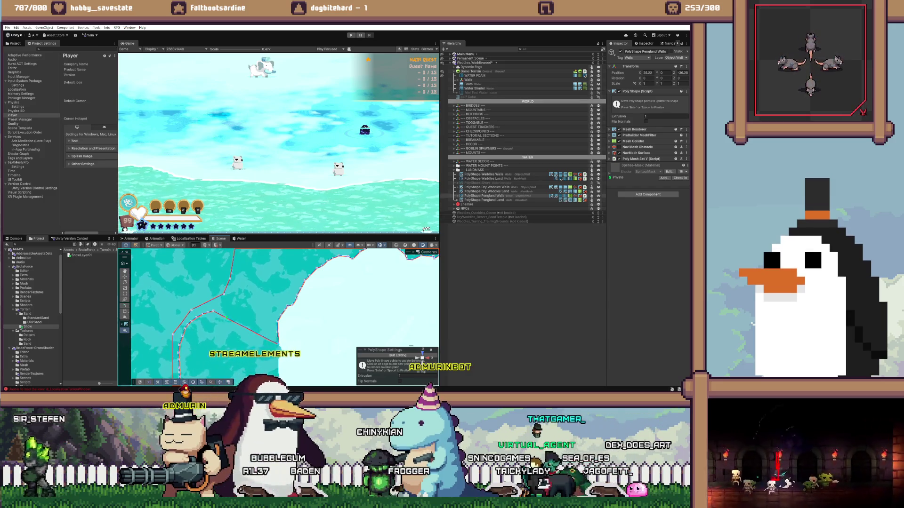
- Undo the point moves and set the outline's corner point on the coastline instead
key(ctrl+z)
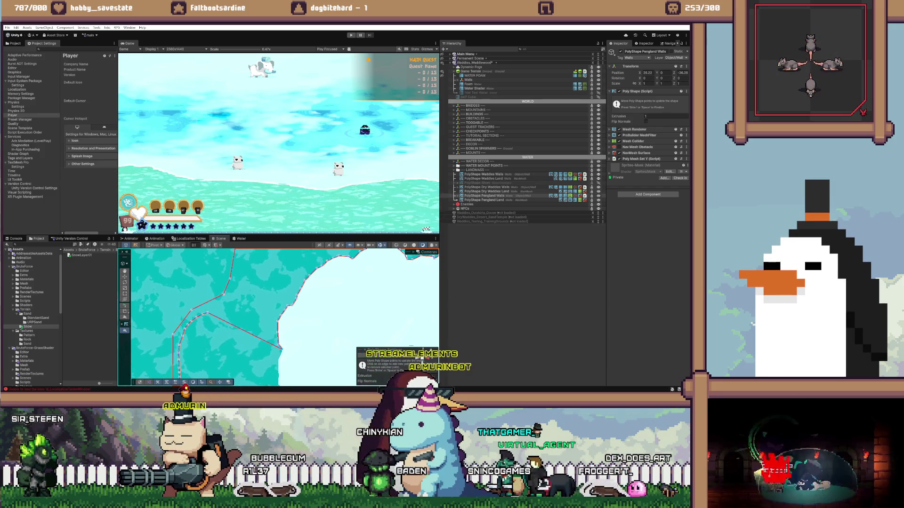
key(ctrl+z)
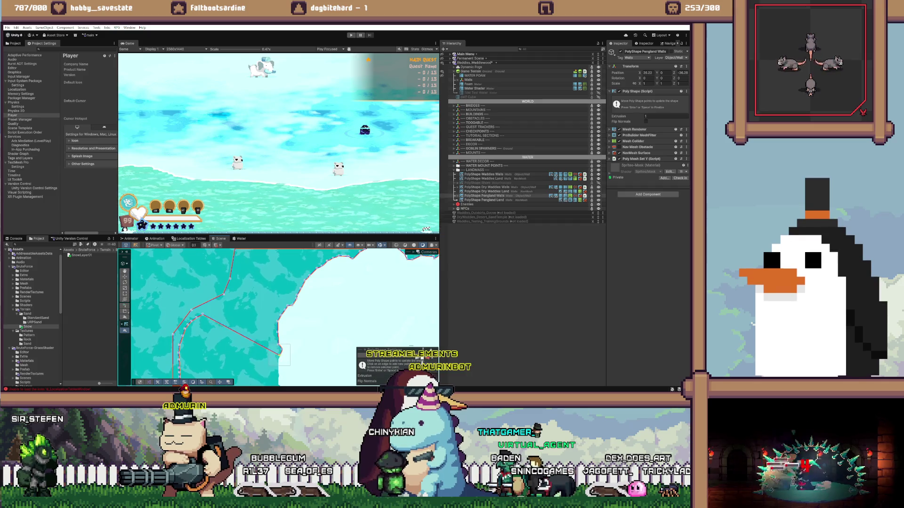
key(ctrl+z)
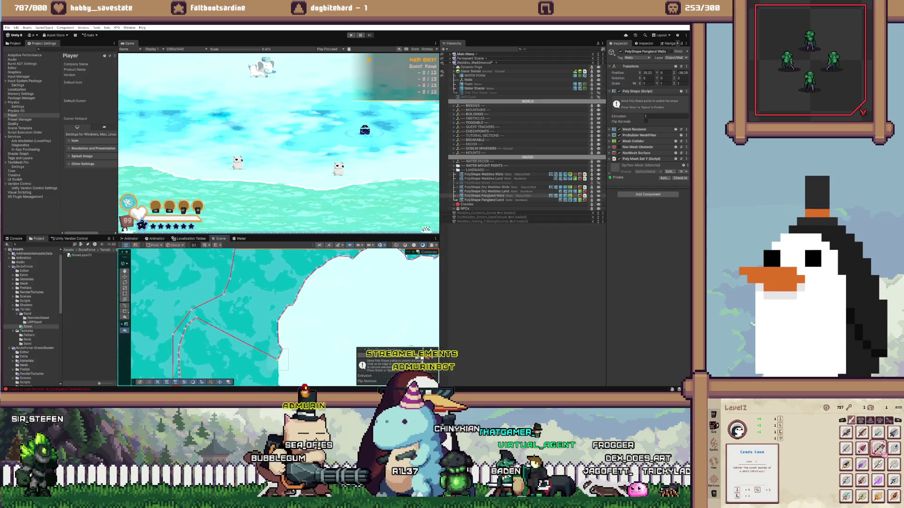
scroll(416, 355, down, 3)
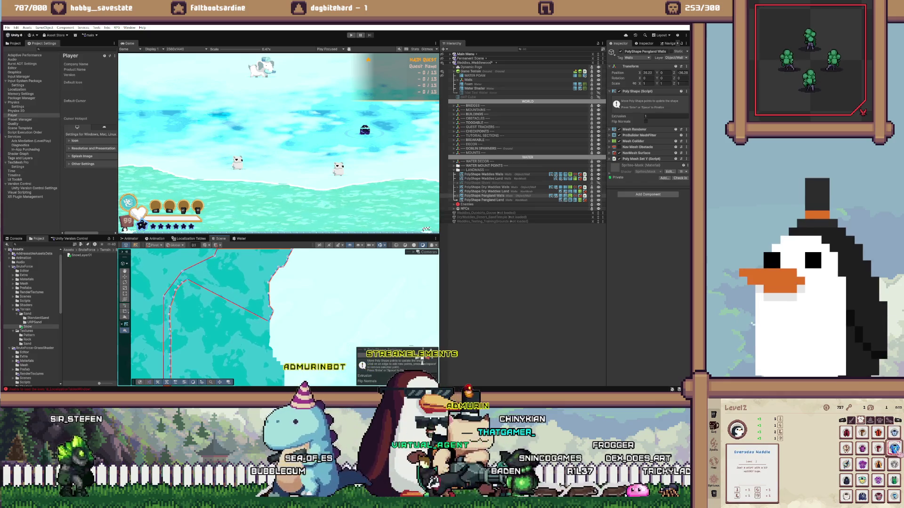
drag(280, 335, 268, 332)
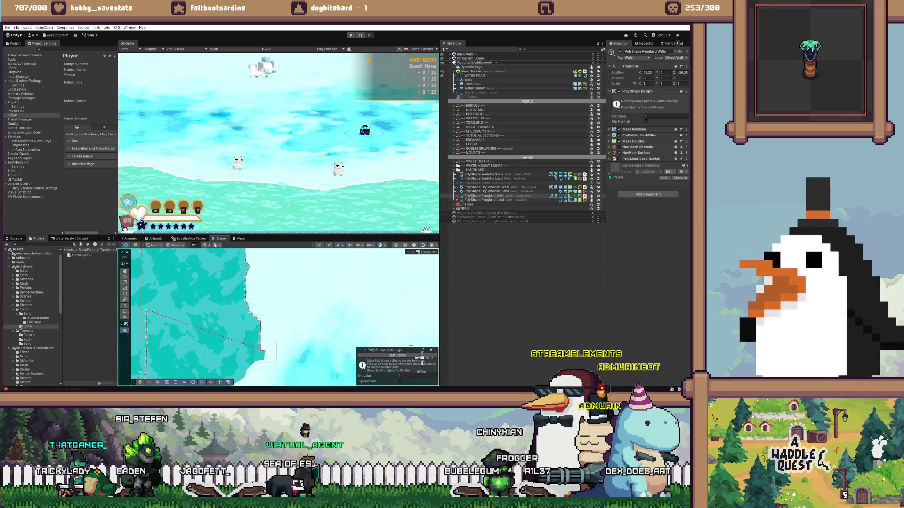
drag(262, 351, 283, 317)
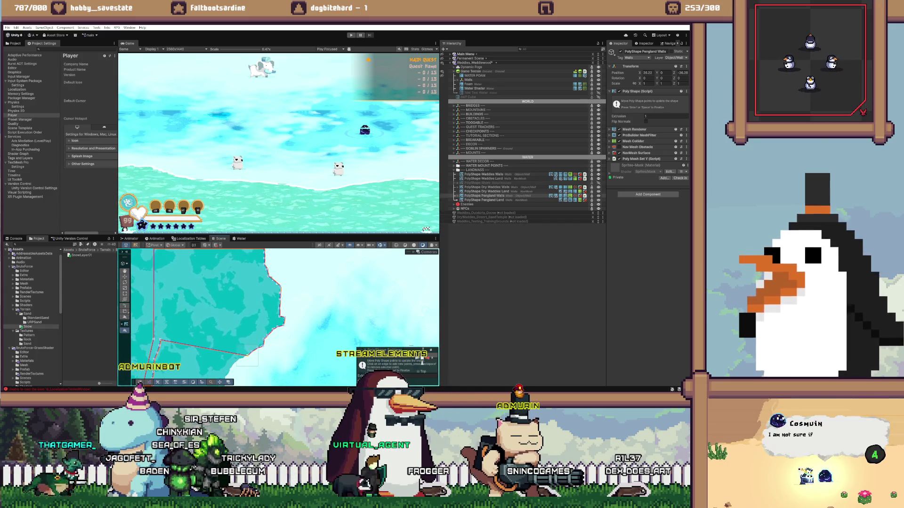
- Lower the left and right outline points and the bottom edge onto the shoreline
drag(282, 306, 313, 282)
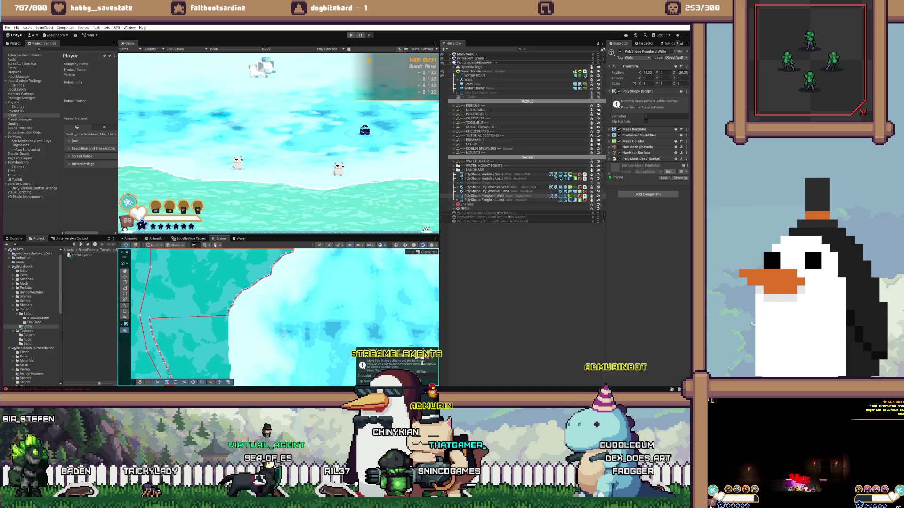
drag(229, 315, 228, 330)
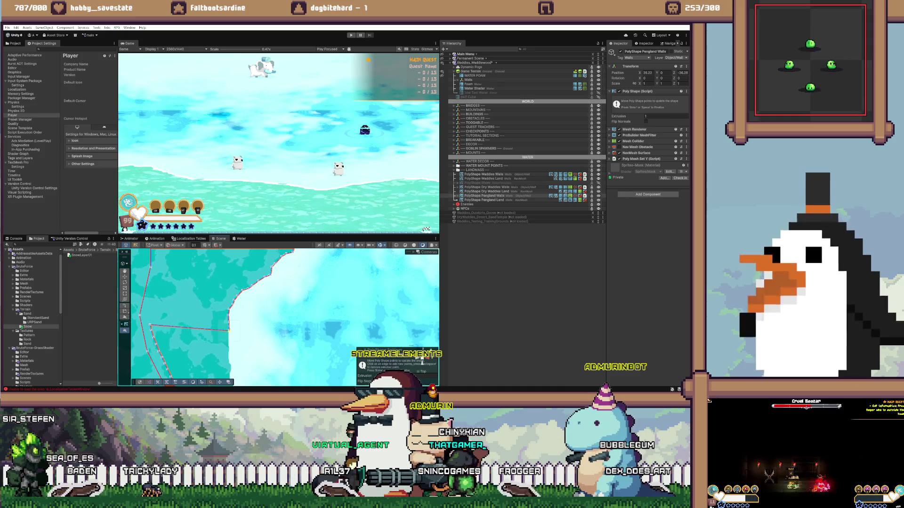
drag(149, 325, 160, 325)
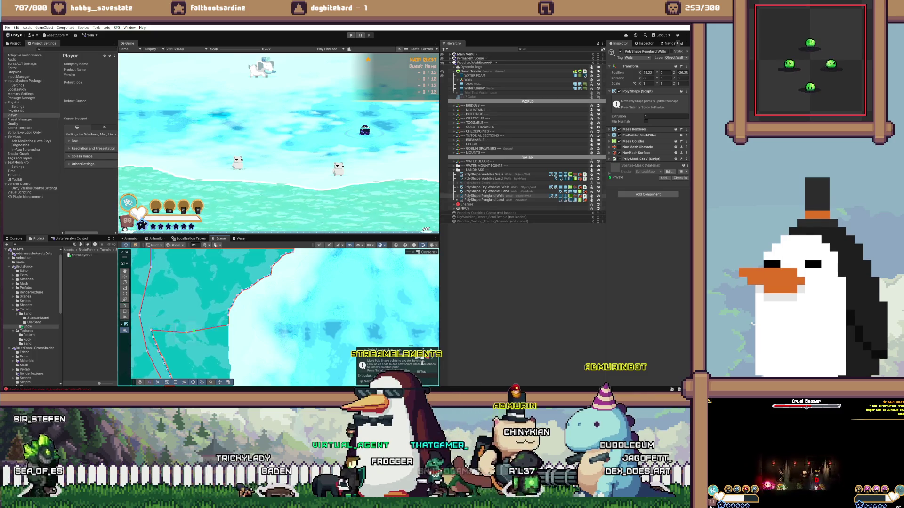
drag(228, 325, 228, 336)
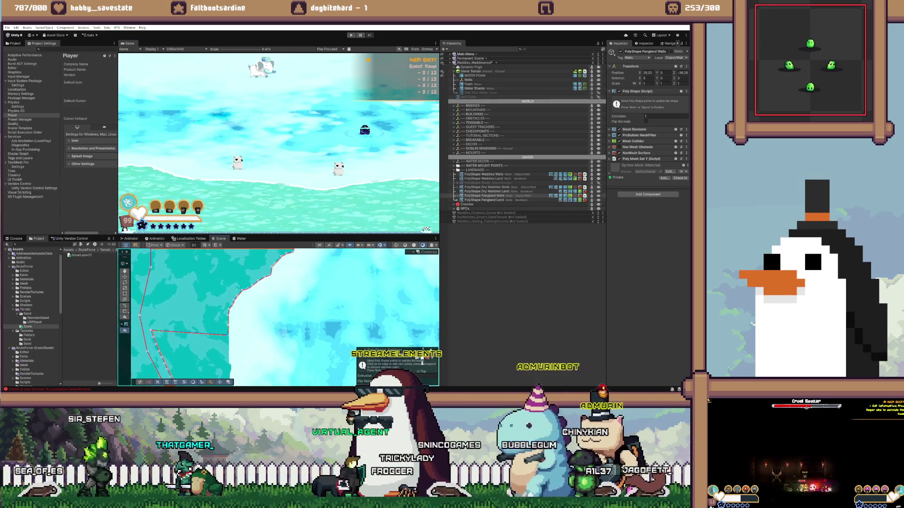
drag(151, 331, 192, 349)
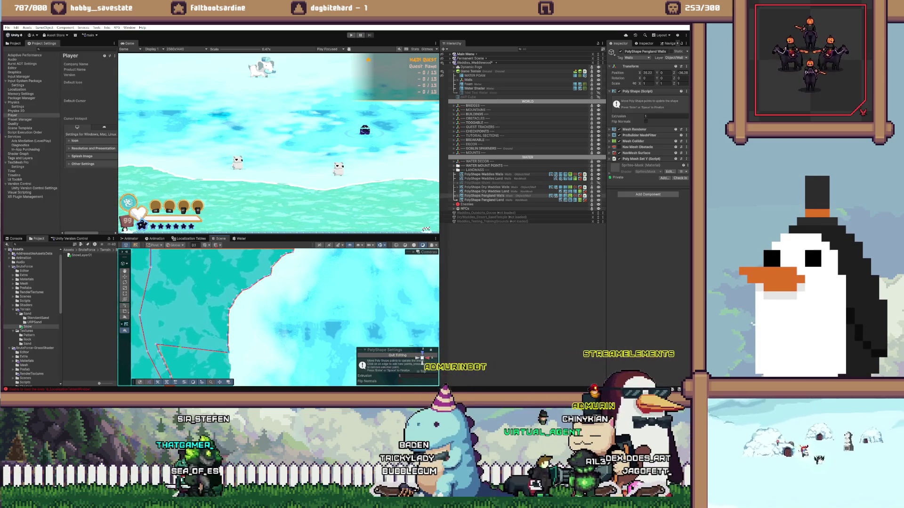
- Align the upper outline edge and its nearby point with the shoreline
drag(283, 330, 272, 287)
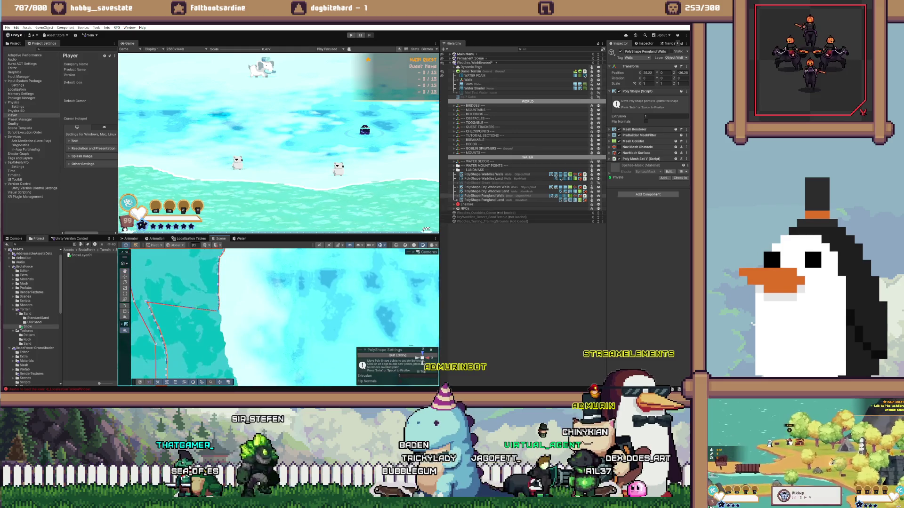
drag(183, 306, 186, 317)
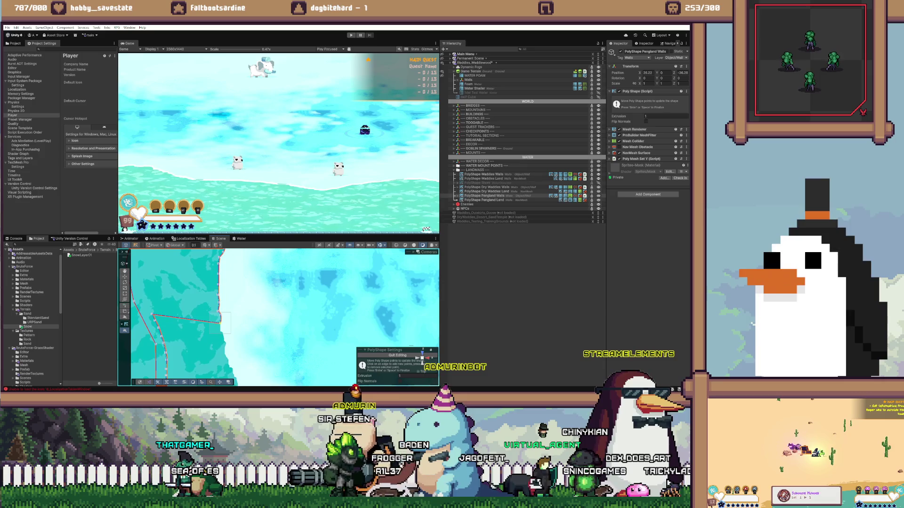
drag(215, 328, 221, 327)
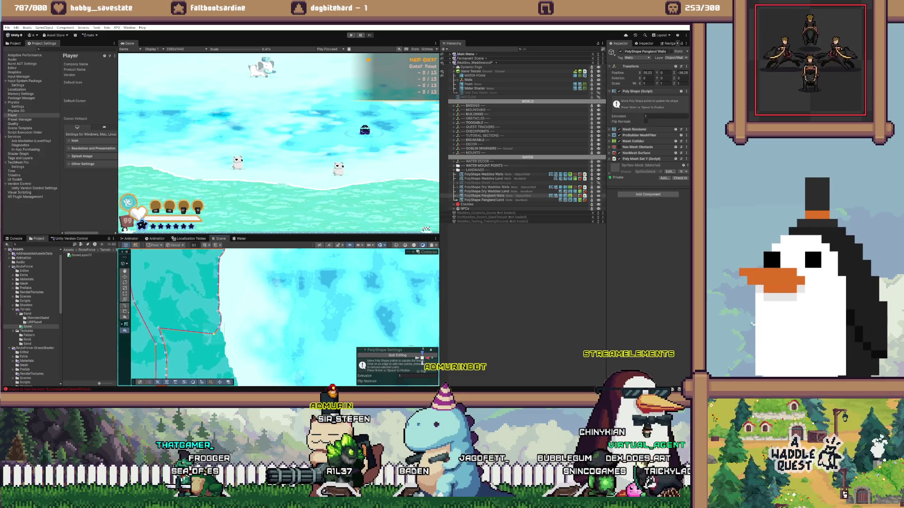
drag(214, 333, 226, 350)
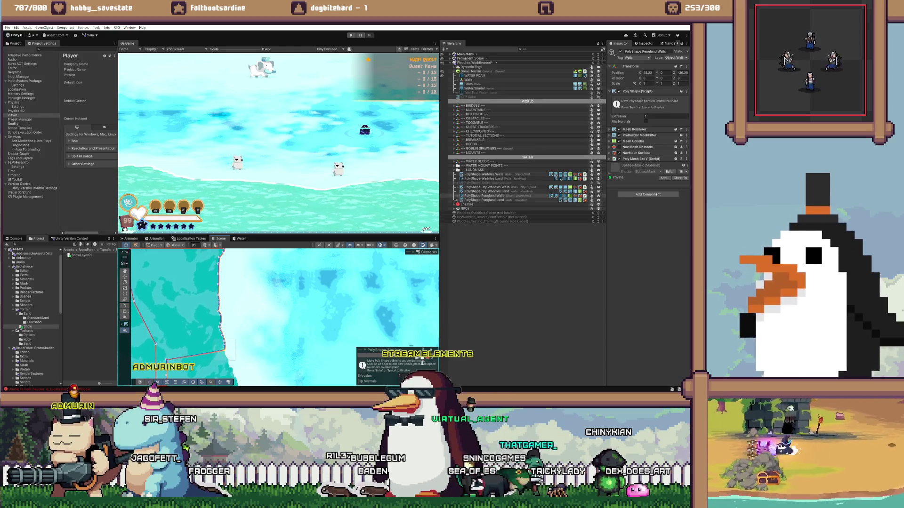
scroll(226, 350, down, 2)
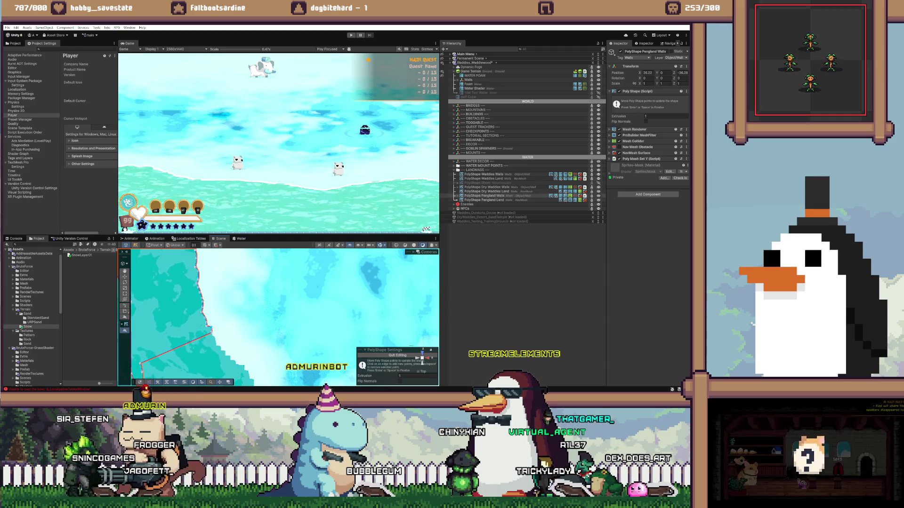
key(f)
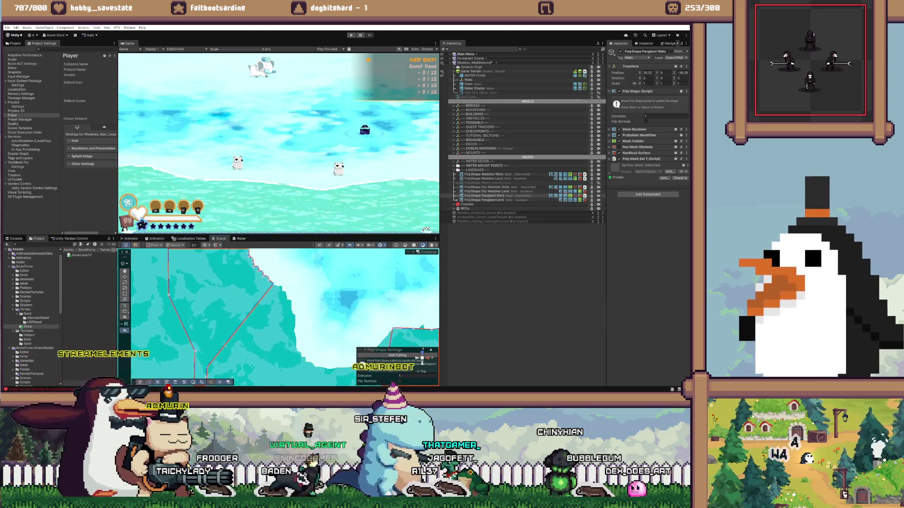
scroll(278, 316, down, 2)
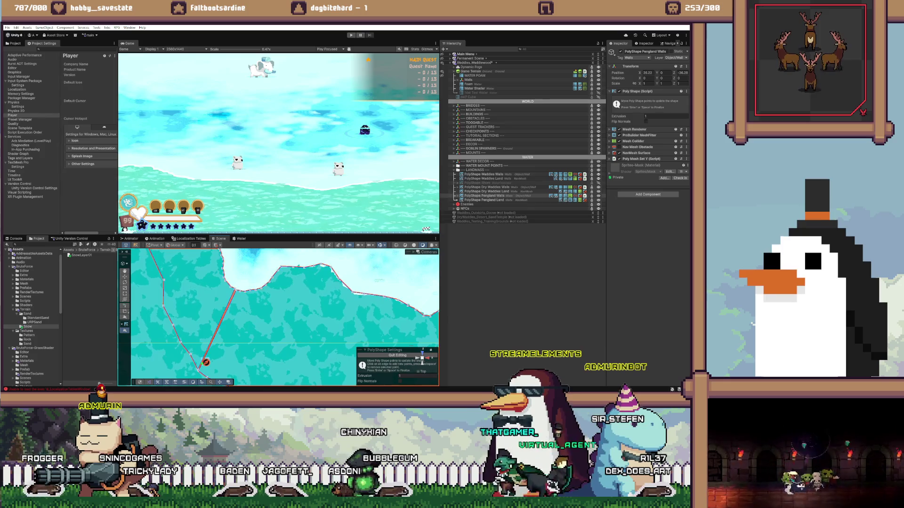
key(BackSpace)
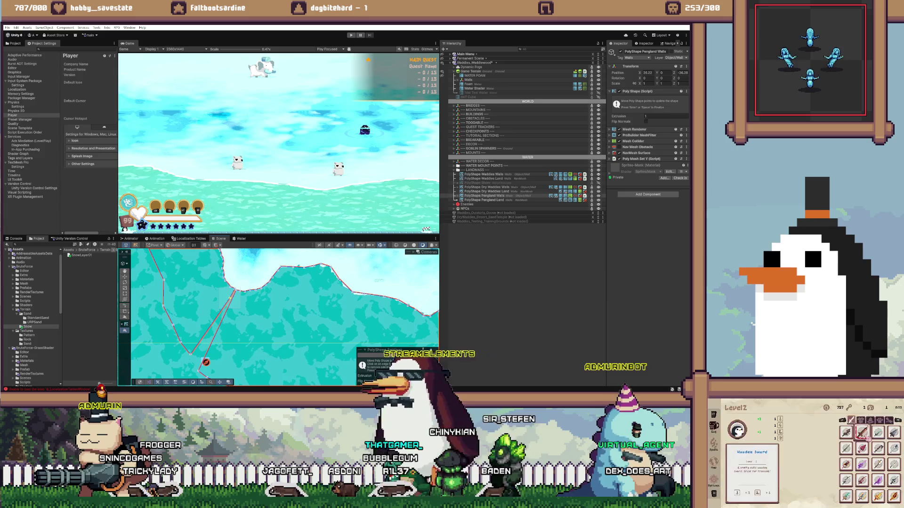
- Move the outline corner onto the coastline and insert a new point on the edge
drag(190, 353, 173, 325)
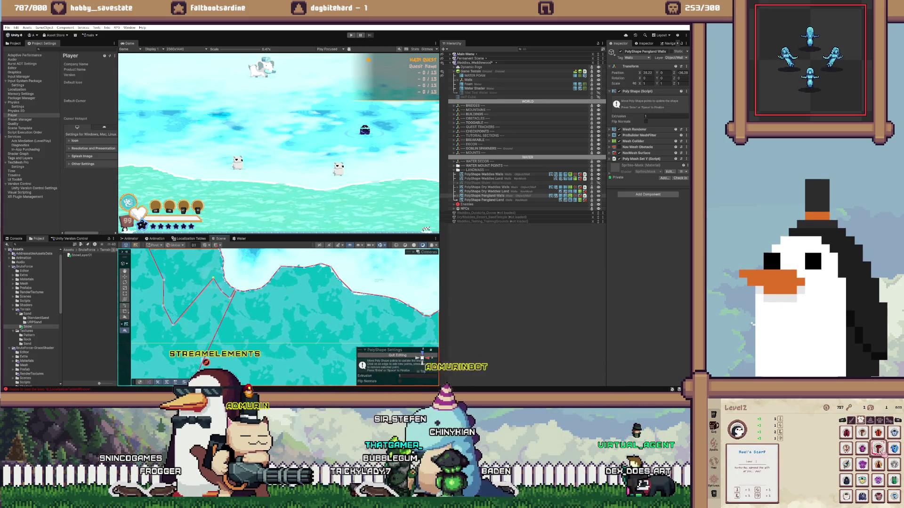
drag(190, 295, 214, 265)
drag(283, 301, 290, 333)
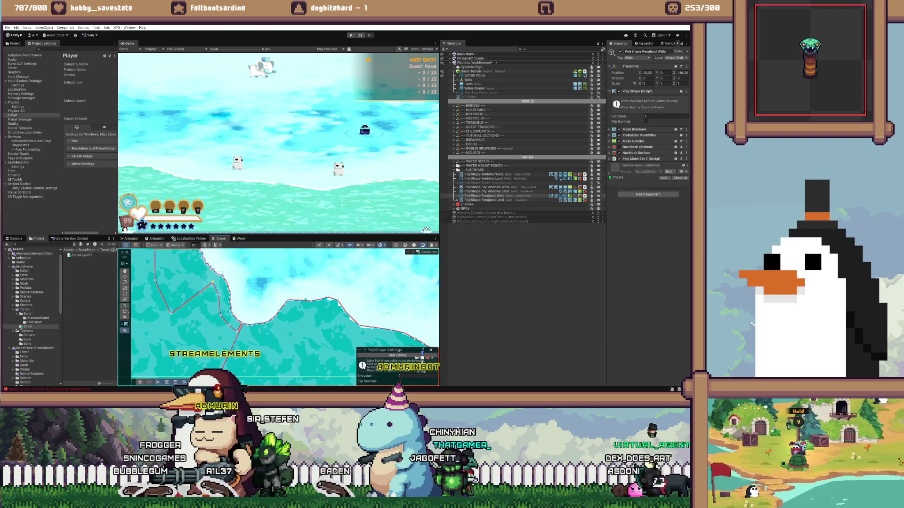
drag(282, 306, 294, 357)
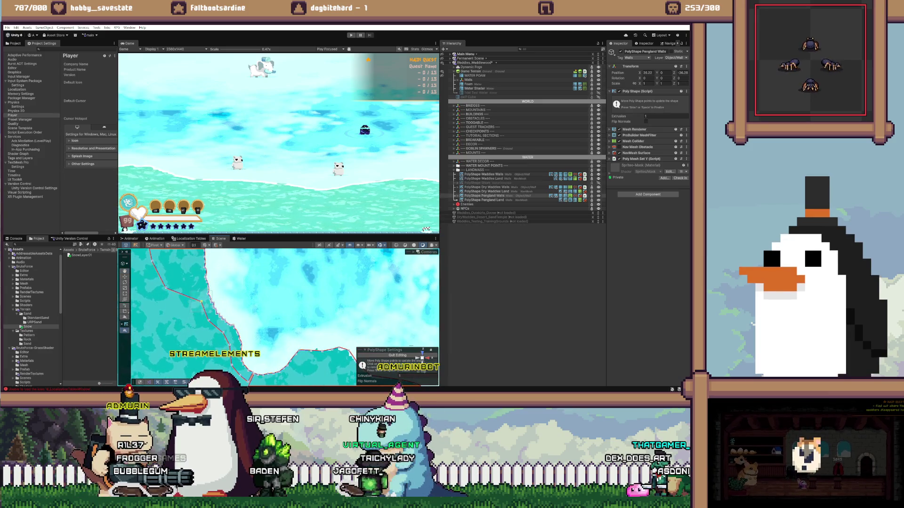
drag(282, 305, 282, 337)
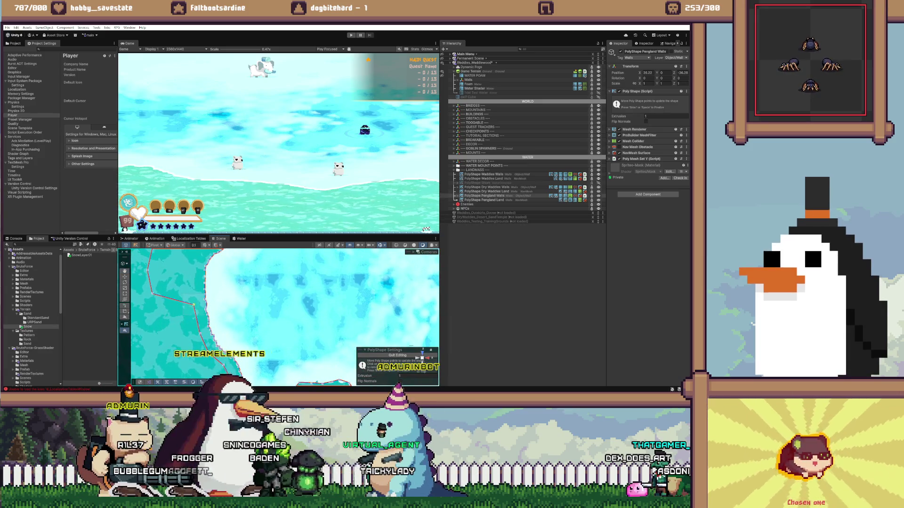
- Follow the upper coastline and place the leftmost outline point on it
drag(283, 305, 311, 337)
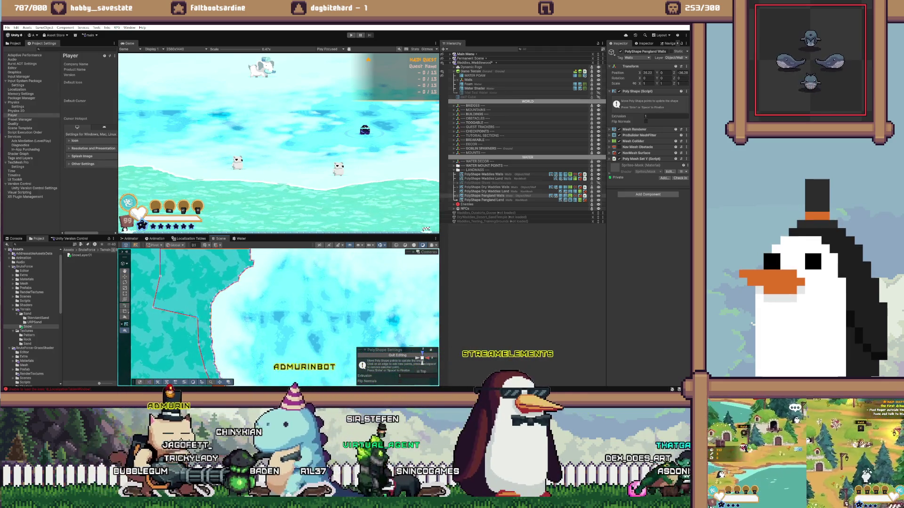
drag(282, 306, 285, 324)
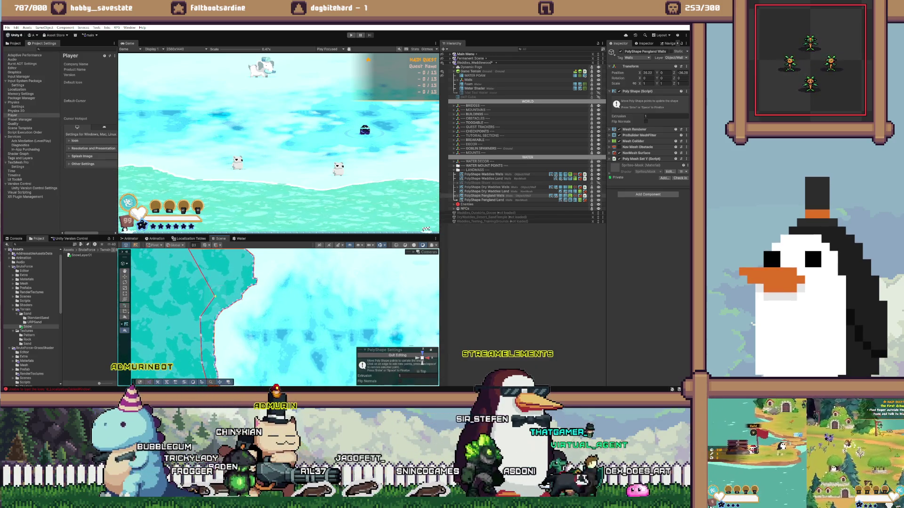
drag(282, 306, 283, 367)
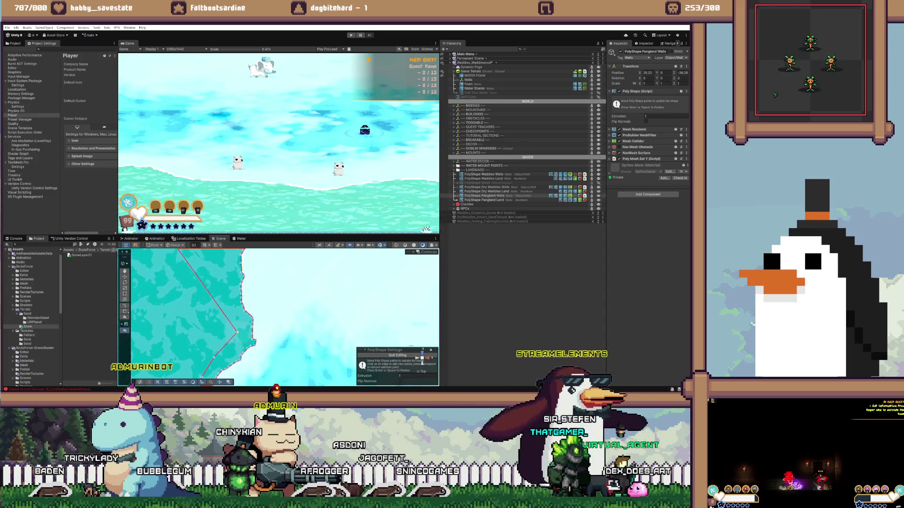
drag(282, 306, 306, 339)
drag(186, 297, 228, 357)
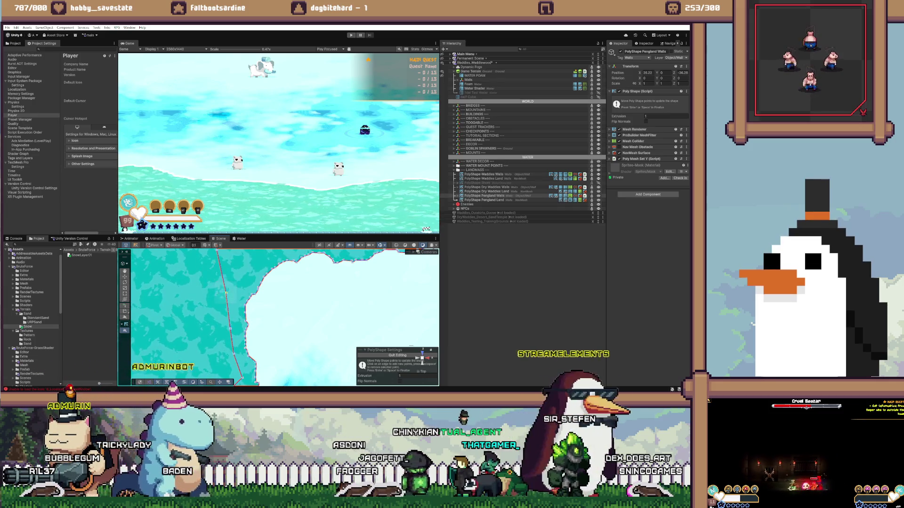
drag(306, 320, 280, 367)
mouse_move(187, 297)
mouse_down()
mouse_move(217, 320)
mouse_move(230, 308)
mouse_up()
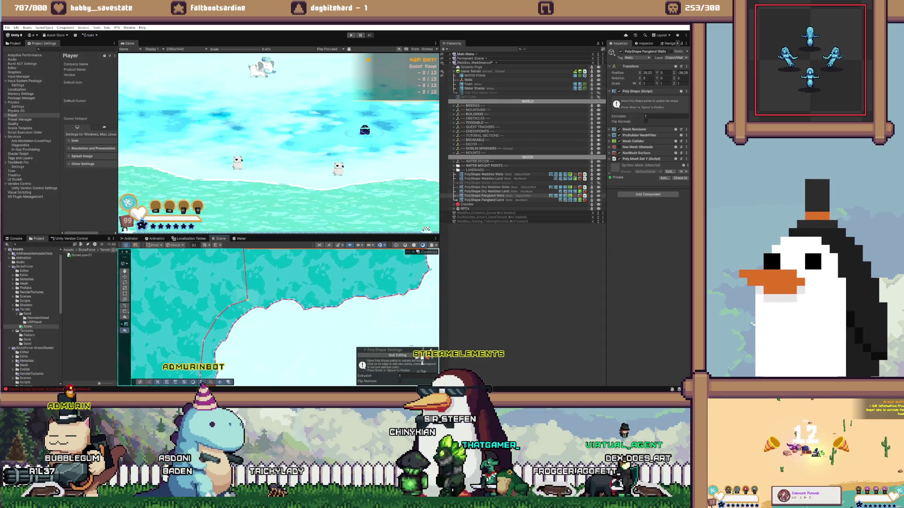
- Nudge the outline's left point onto the snowy shoreline
scroll(283, 315, up, 1)
key(ctrl+z)
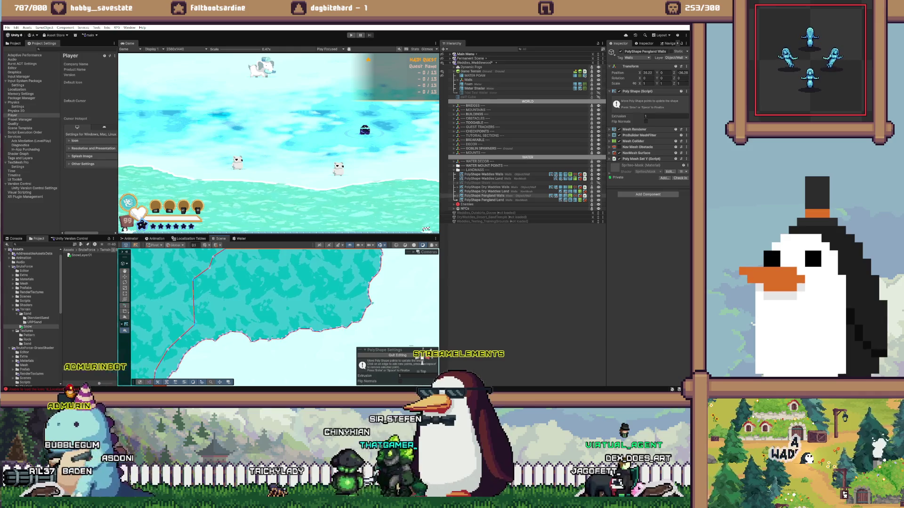
key(ctrl+z)
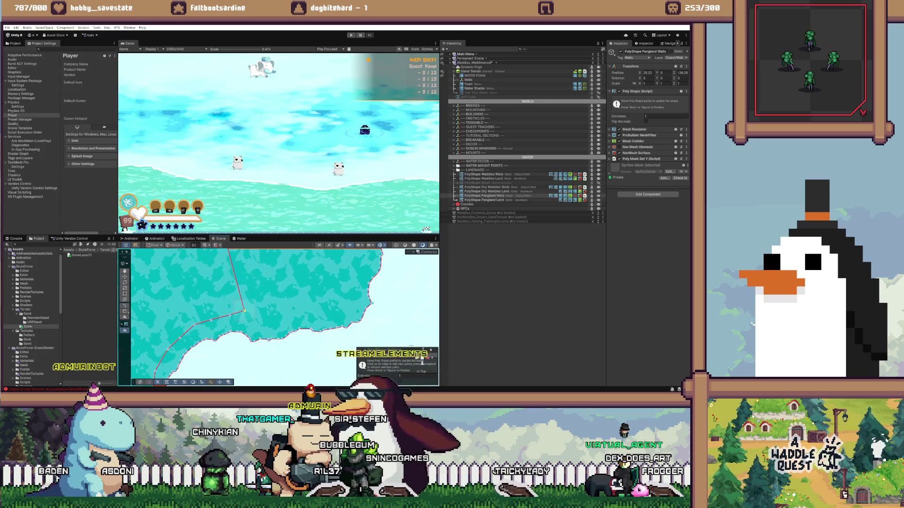
key(ctrl+z)
key(ctrl+z)
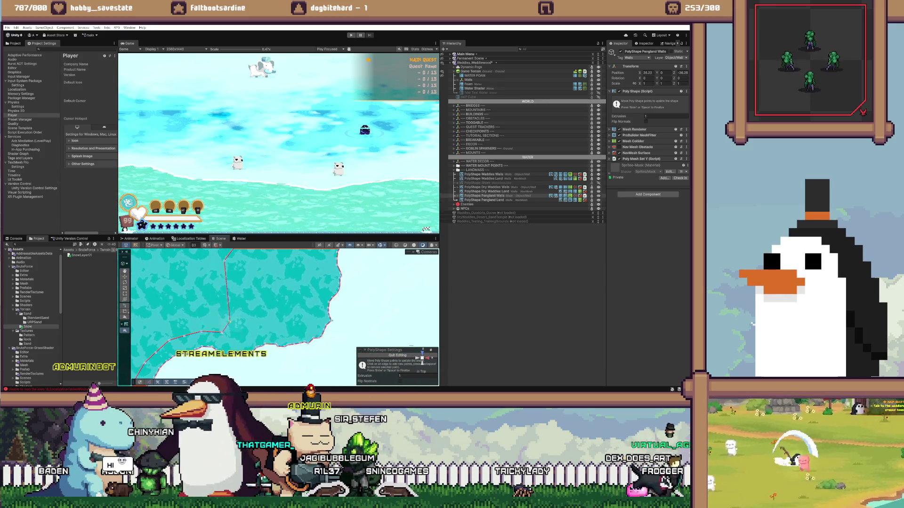
key(ctrl+z)
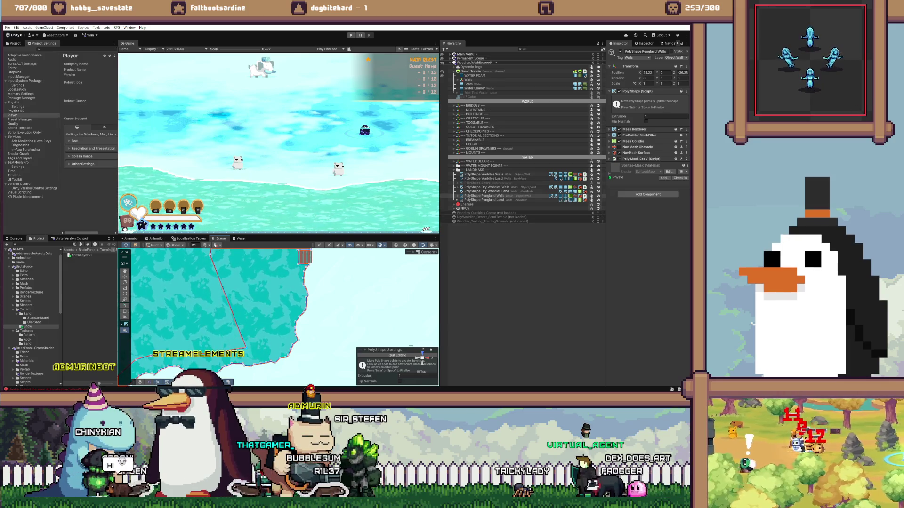
- Remove the left bend and move another outline point onto the upper shoreline
key(ctrl+z)
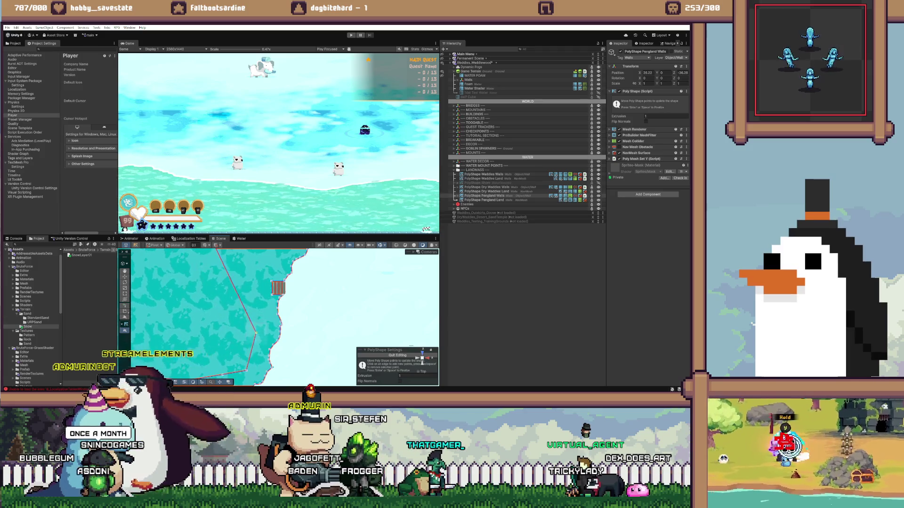
key(ctrl+z)
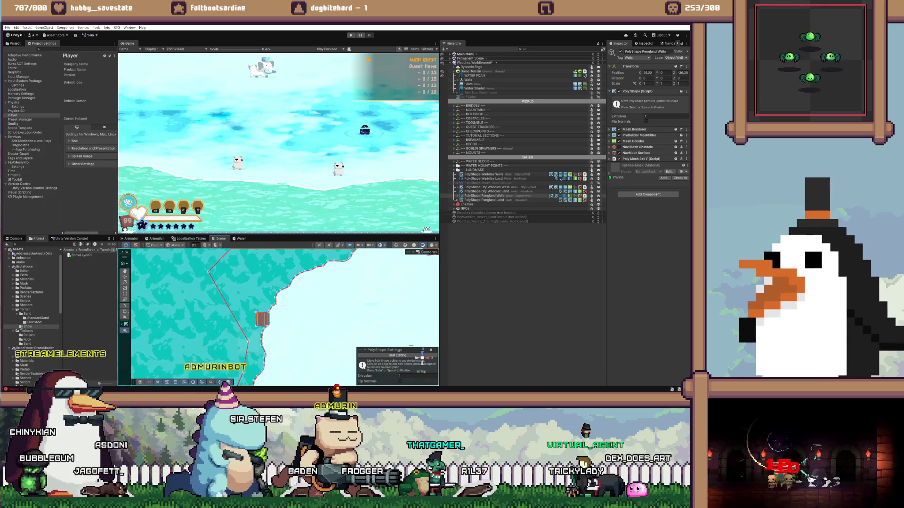
key(ctrl+z)
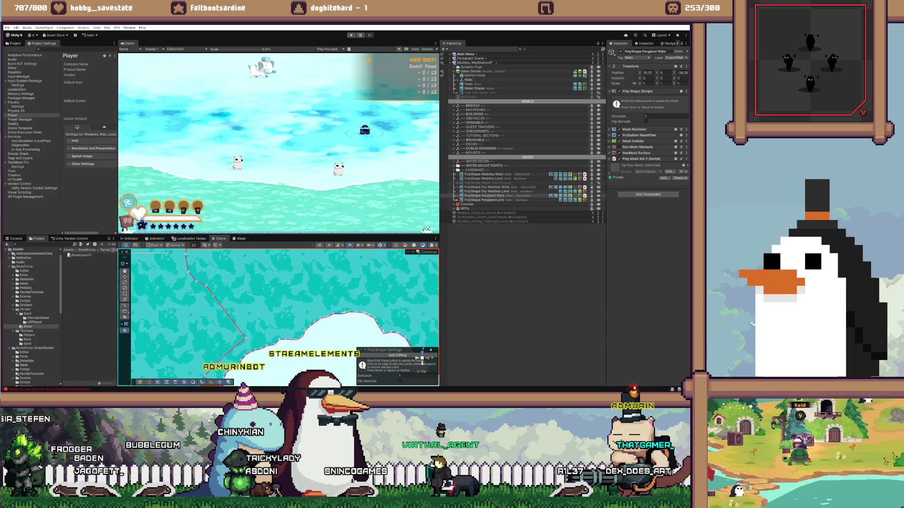
drag(244, 337, 292, 324)
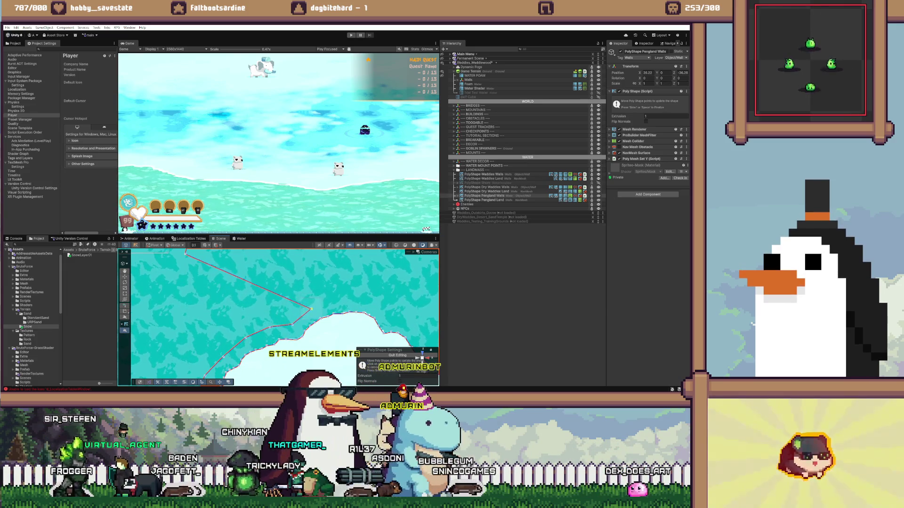
- Finish the point edits and pan the view right and up along the coast
key(Return)
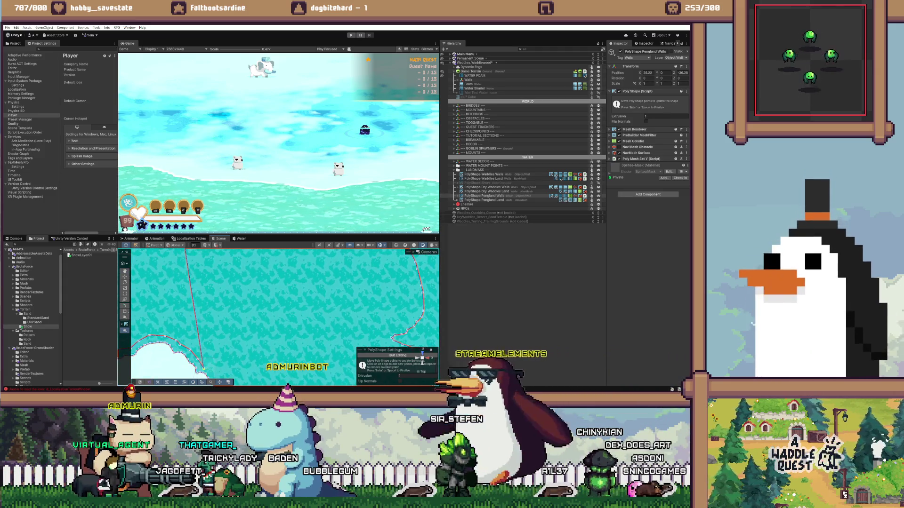
key(Right)
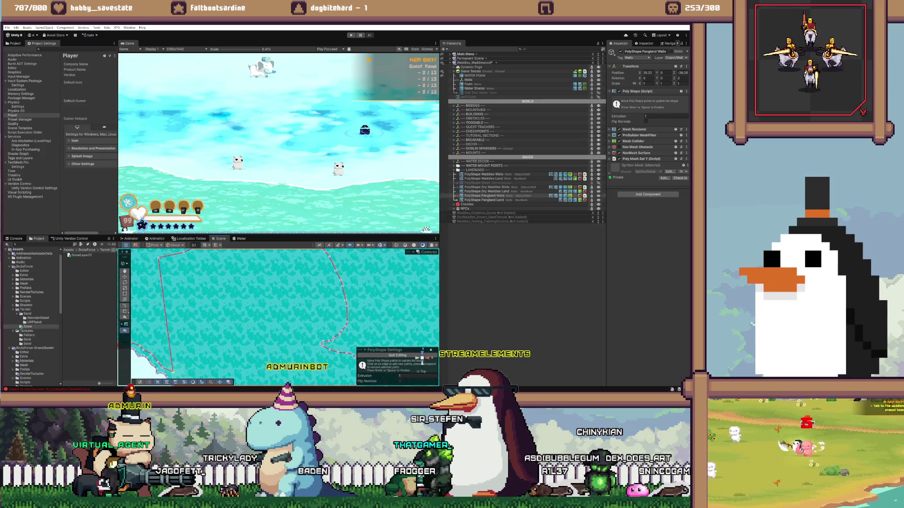
key(Down)
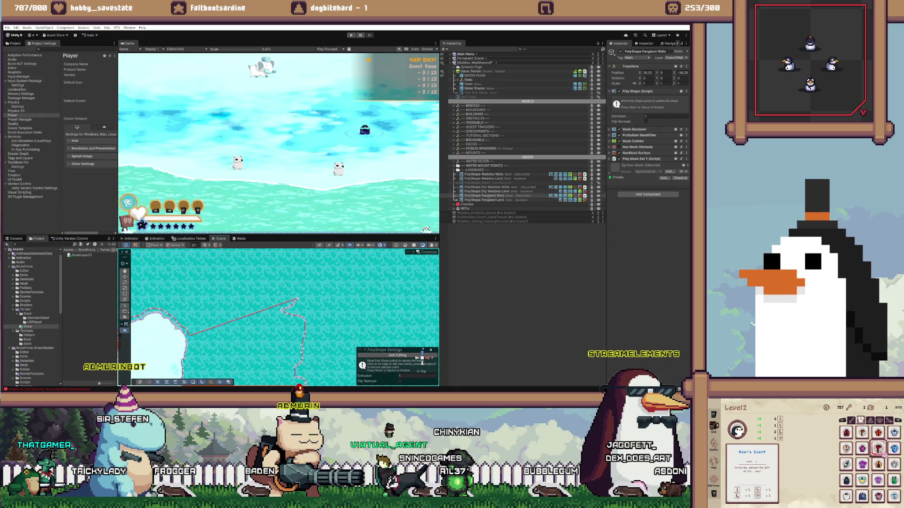
- Frame the outline's upper-left corner and lower that point toward the shoreline
scroll(132, 350, up, 3)
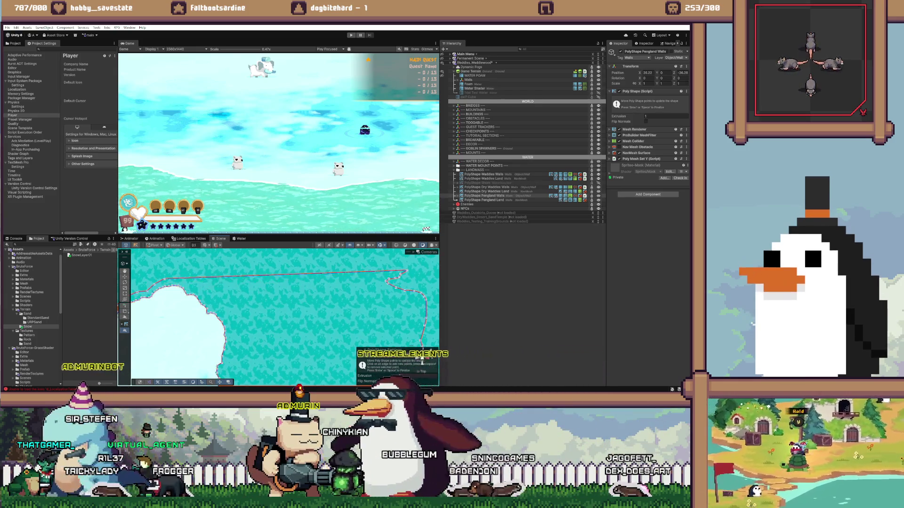
scroll(278, 315, down, 1)
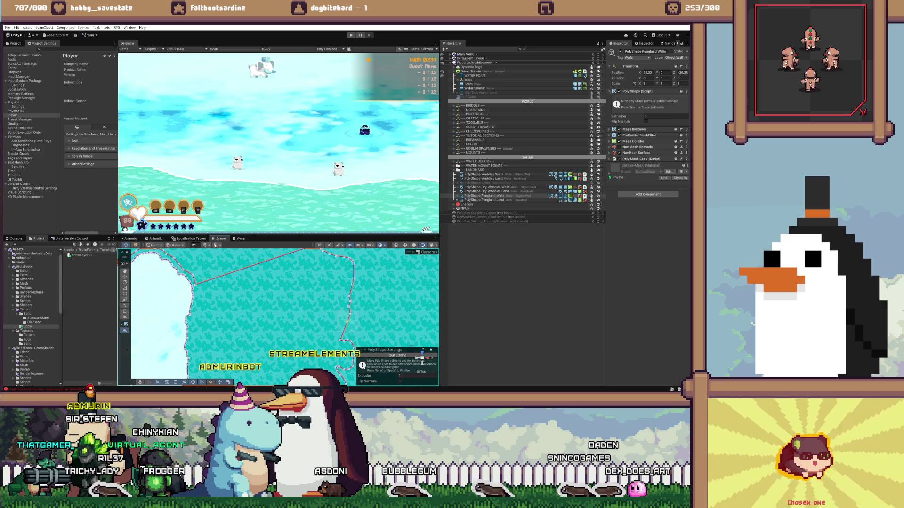
scroll(278, 316, up, 1)
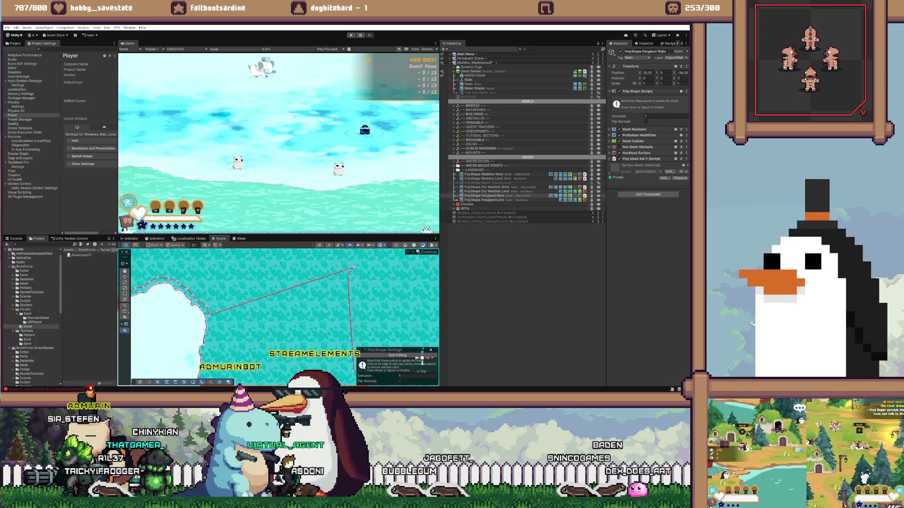
key(f)
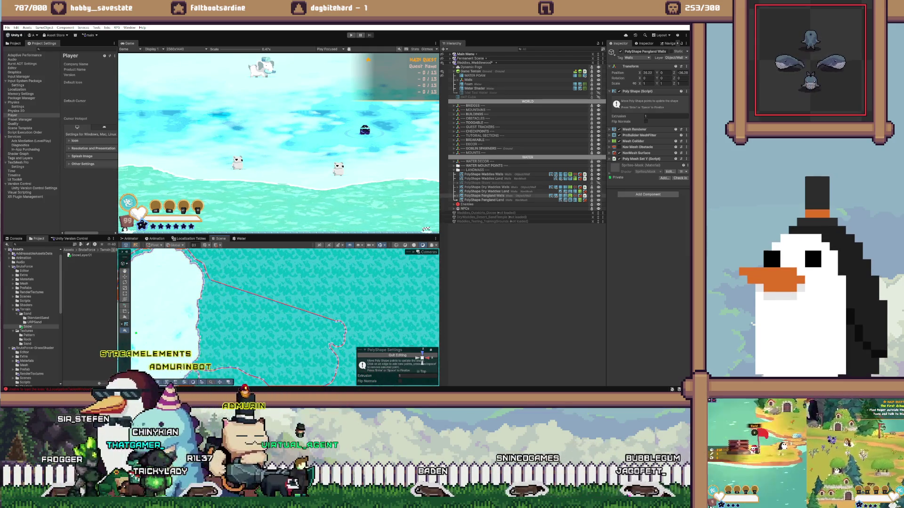
key(ctrl+z)
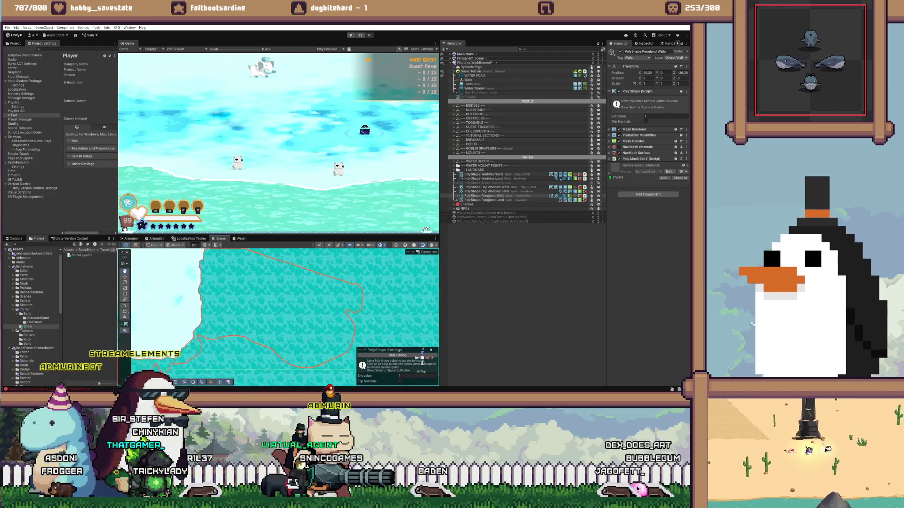
key(f)
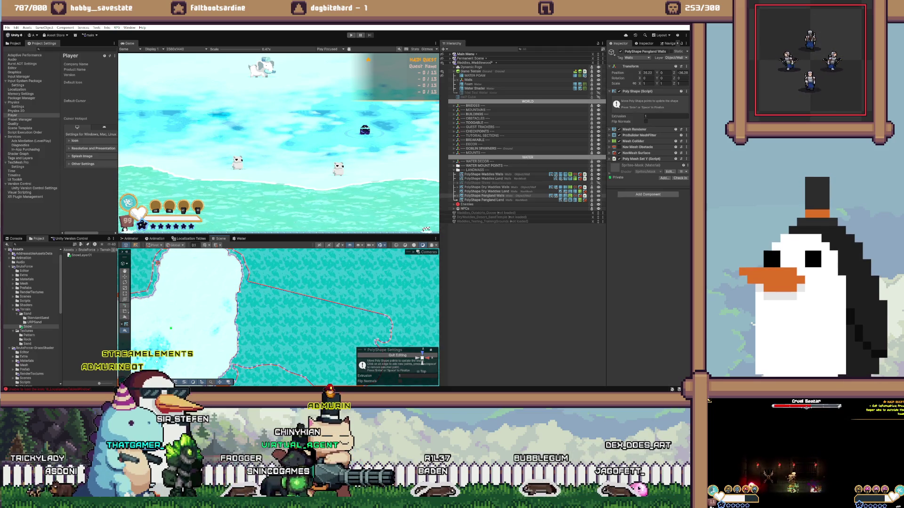
key(f)
key(ctrl+z)
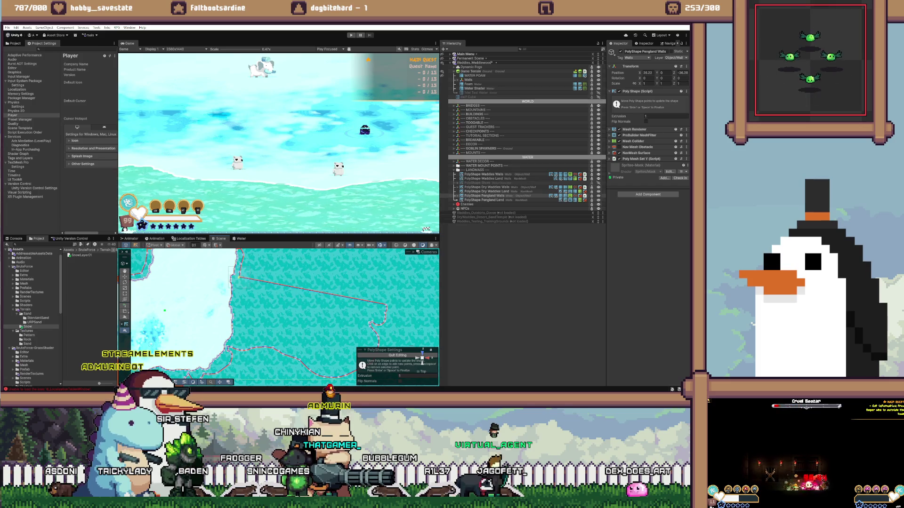
key(ctrl+z)
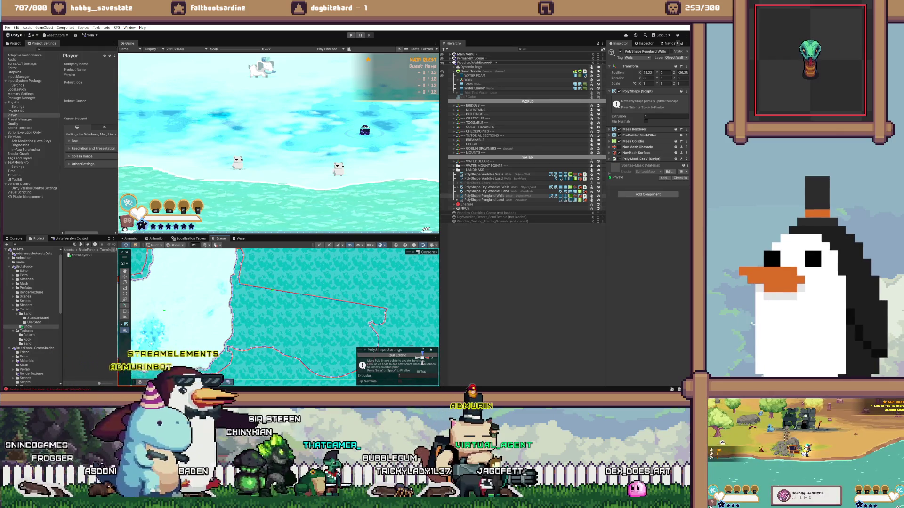
- Add a bend to the top edge and fit the left point onto the coastline
key(ctrl+z)
key(ctrl+z)
key(ctrl+z)
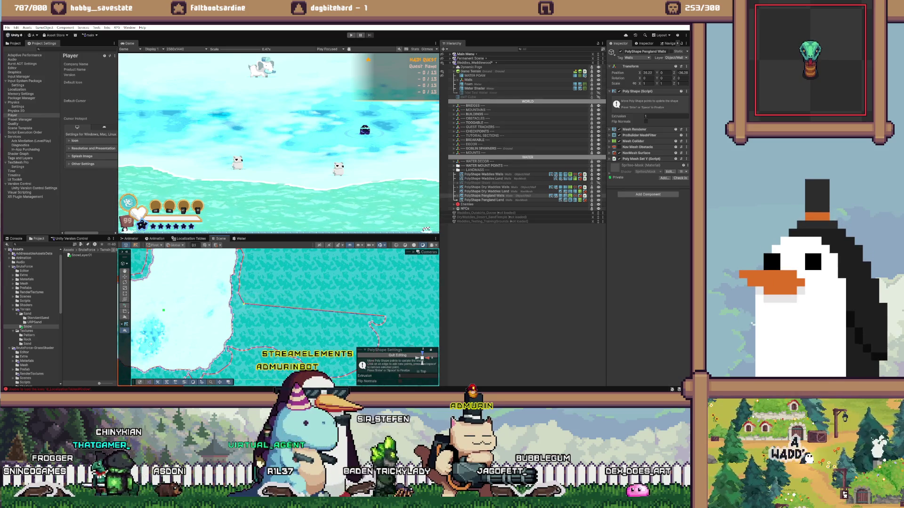
key(ctrl+z)
key(ctrl+z)
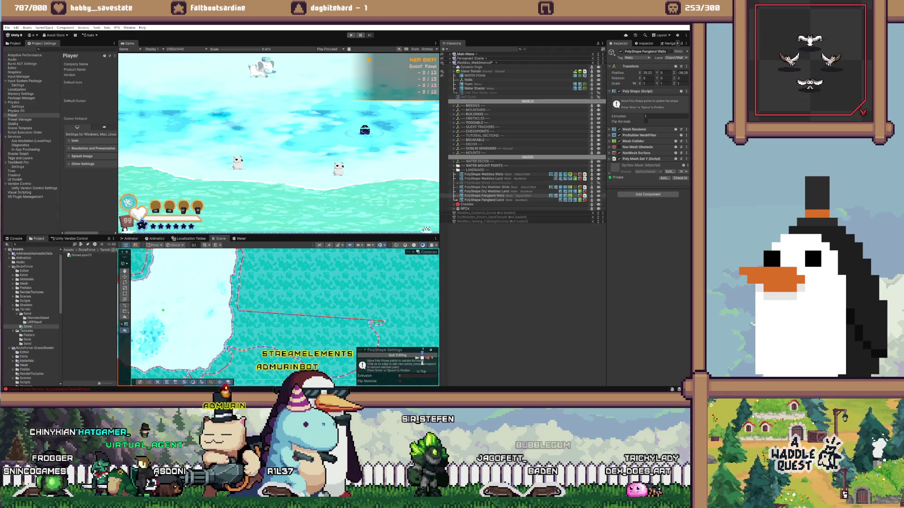
key(ctrl+z)
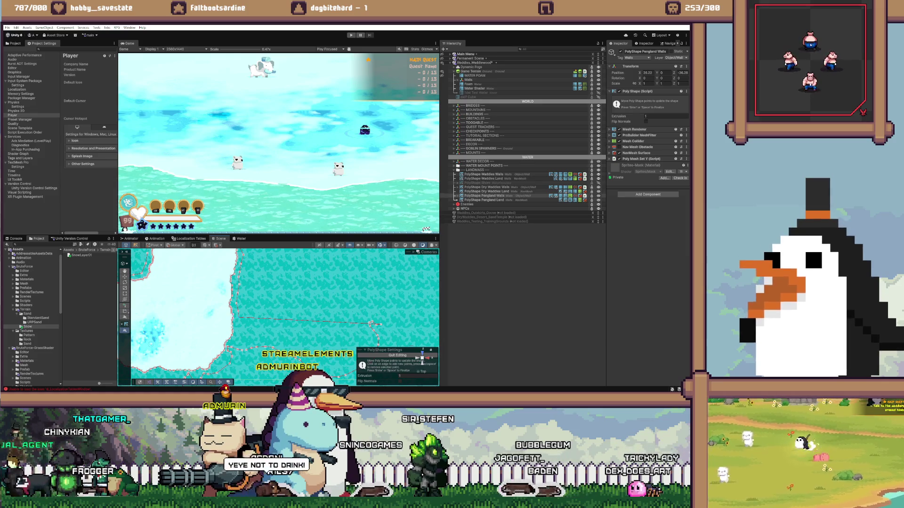
key(f)
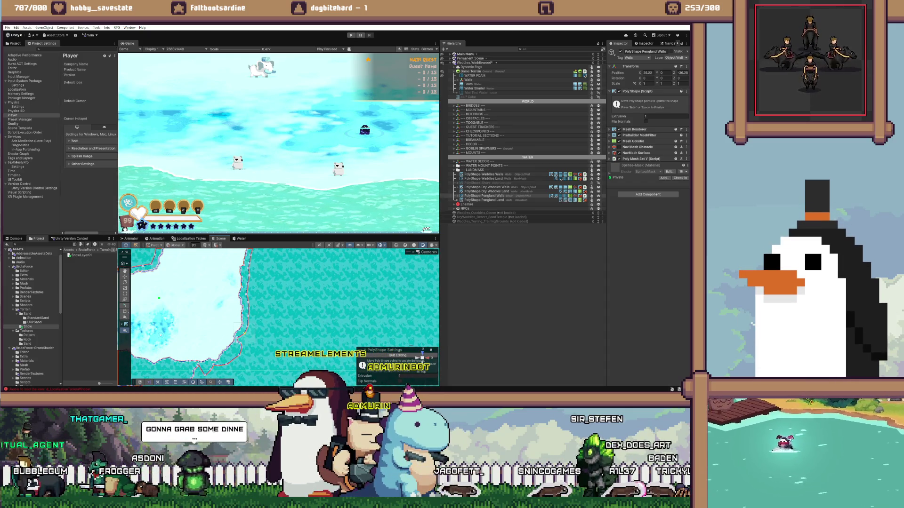
- Delete an unneeded outline point and move the view to the next stretch of coast
scroll(174, 372, up, 5)
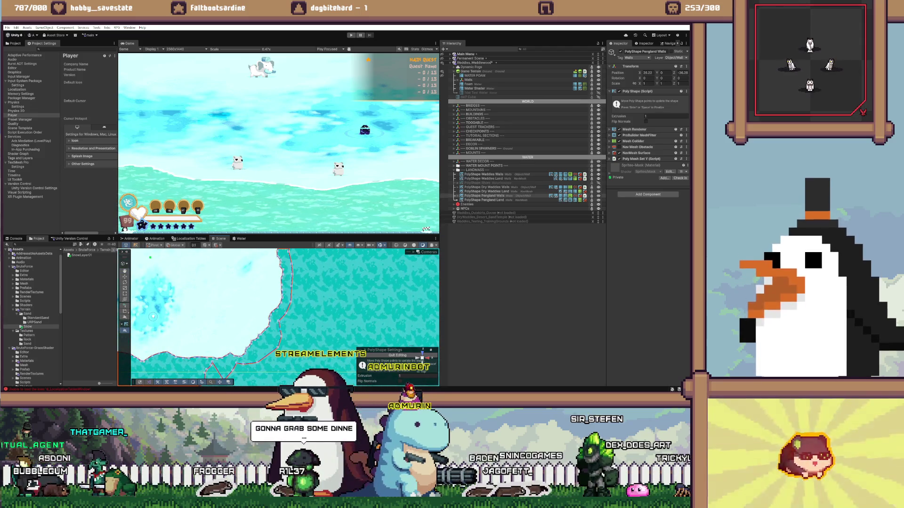
click(273, 336)
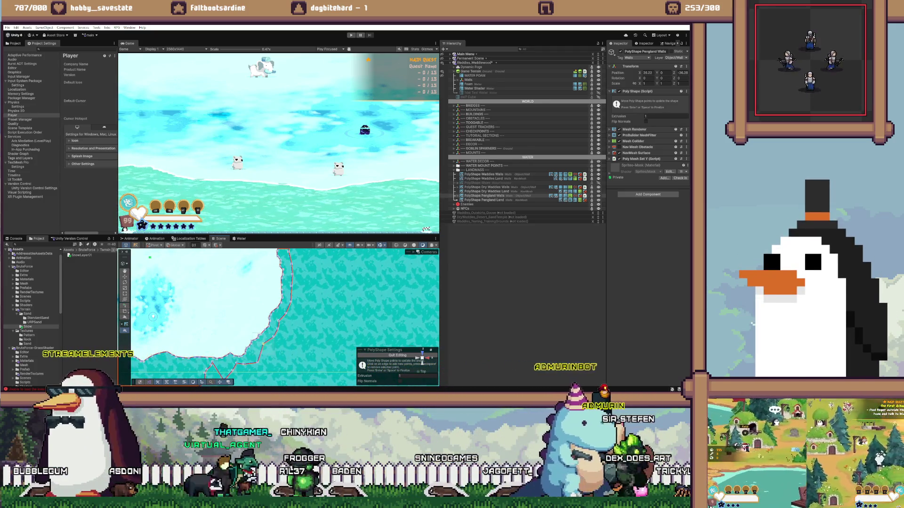
scroll(278, 318, up, 2)
scroll(177, 299, up, 1)
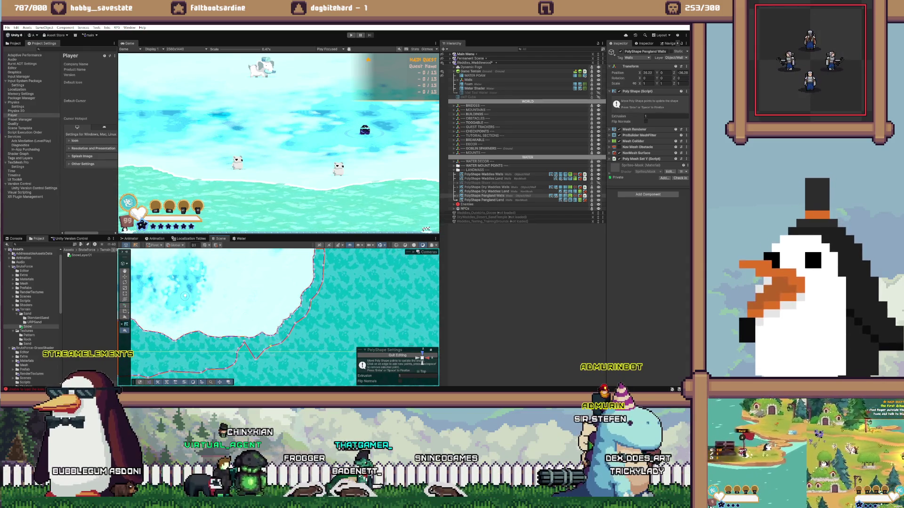
key(BackSpace)
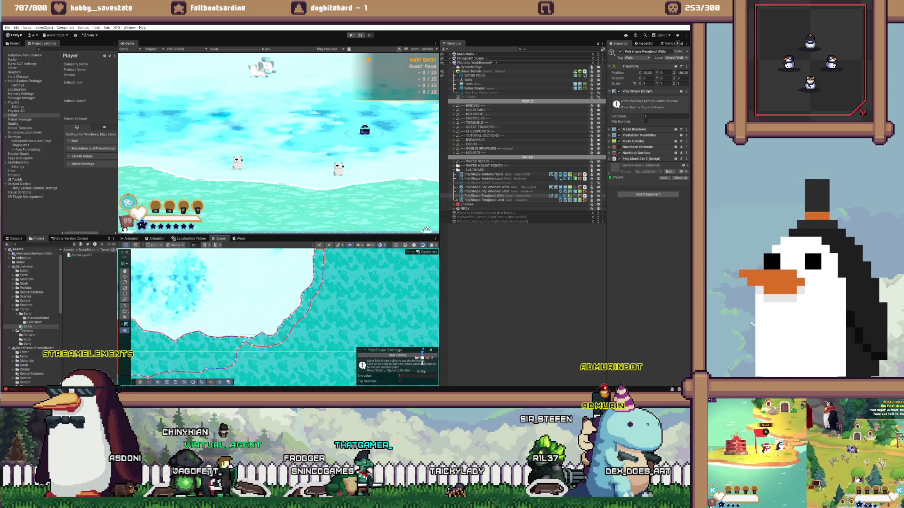
drag(185, 296, 215, 290)
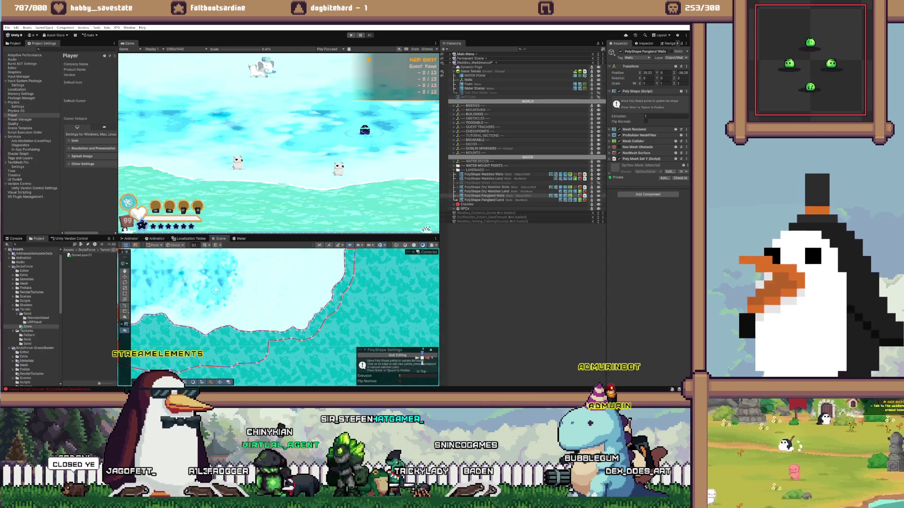
- Drag five outline points left so the edge follows the lower-left snowy shore
scroll(283, 315, up, 3)
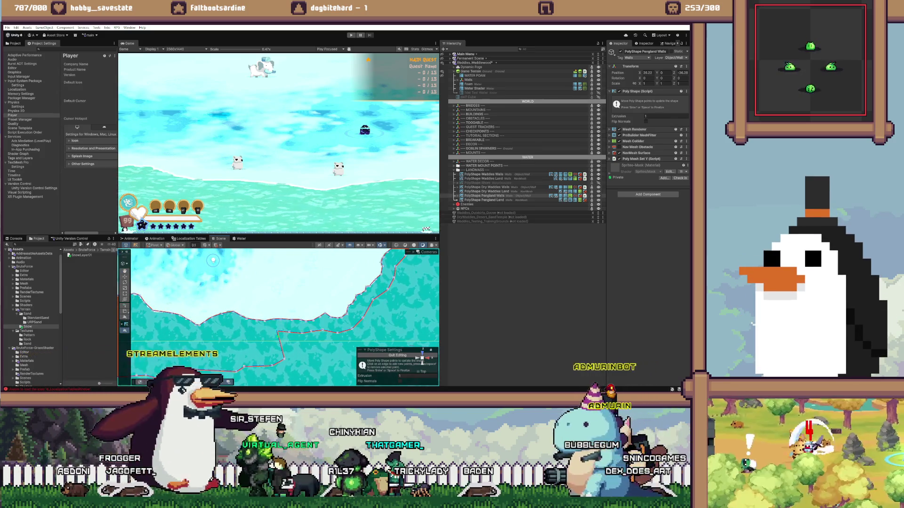
drag(280, 333, 253, 332)
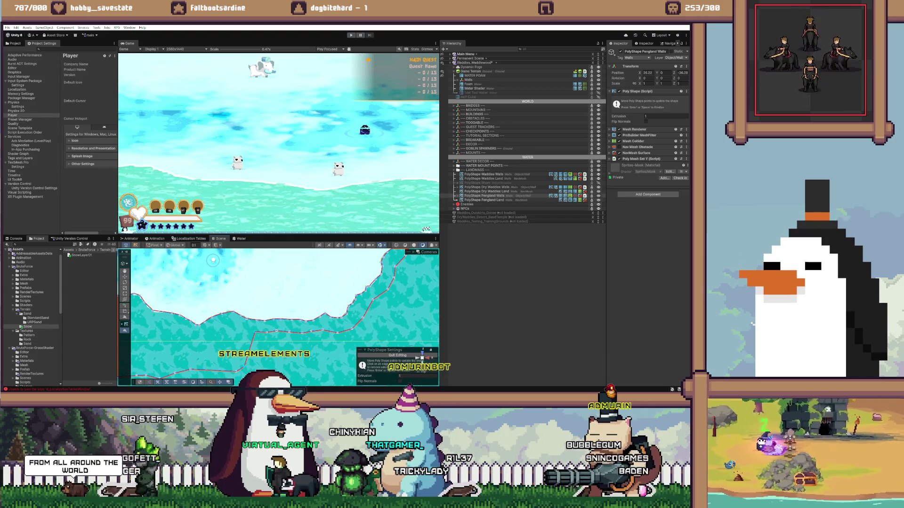
drag(244, 327, 232, 324)
key(f)
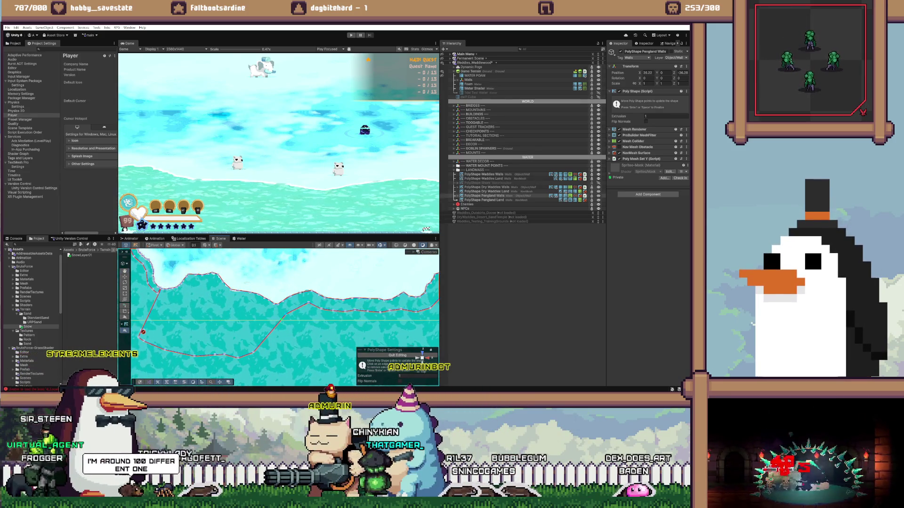
drag(284, 315, 265, 313)
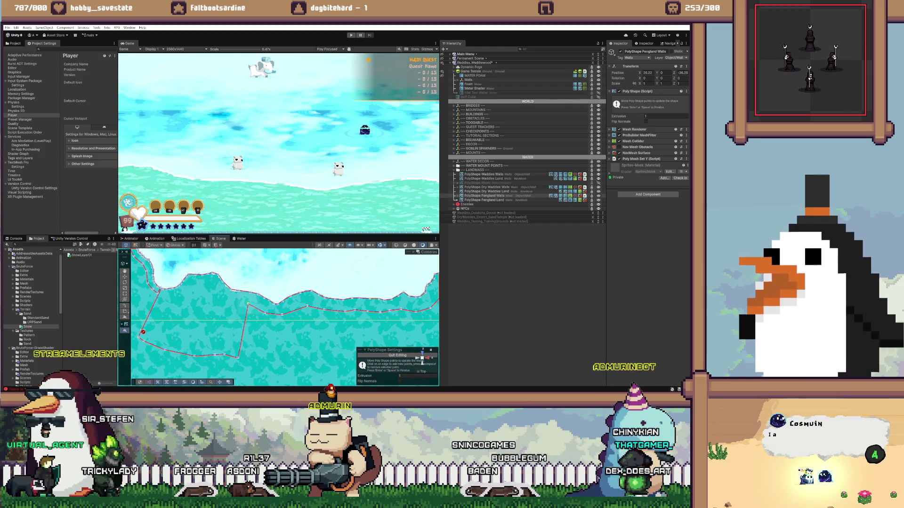
mouse_move(246, 304)
mouse_down()
mouse_move(229, 304)
mouse_move(207, 285)
mouse_up()
drag(216, 353, 165, 350)
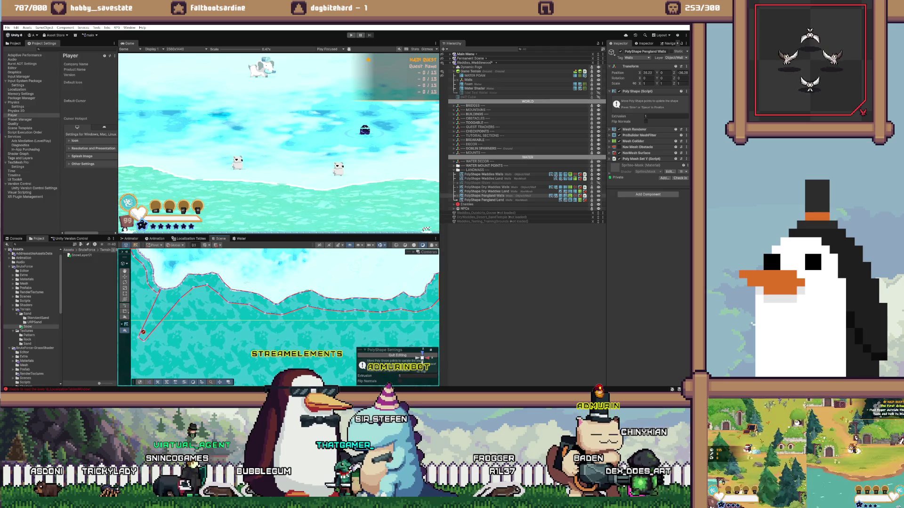
scroll(285, 314, up, 5)
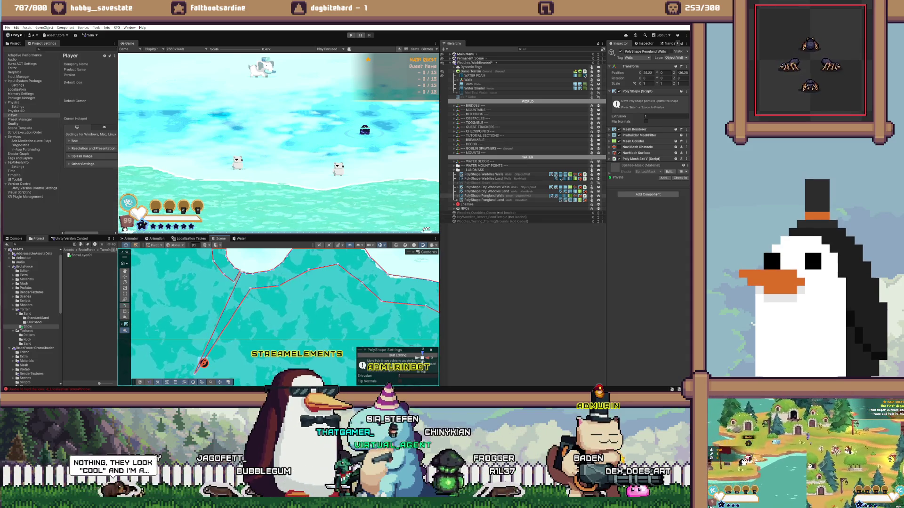
scroll(285, 315, up, 2)
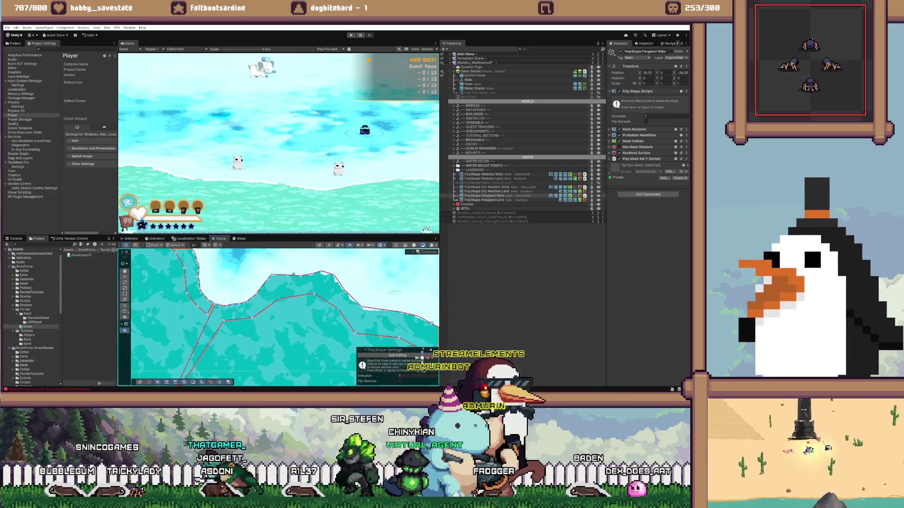
mouse_move(264, 329)
mouse_down()
mouse_move(300, 291)
mouse_move(275, 320)
mouse_up()
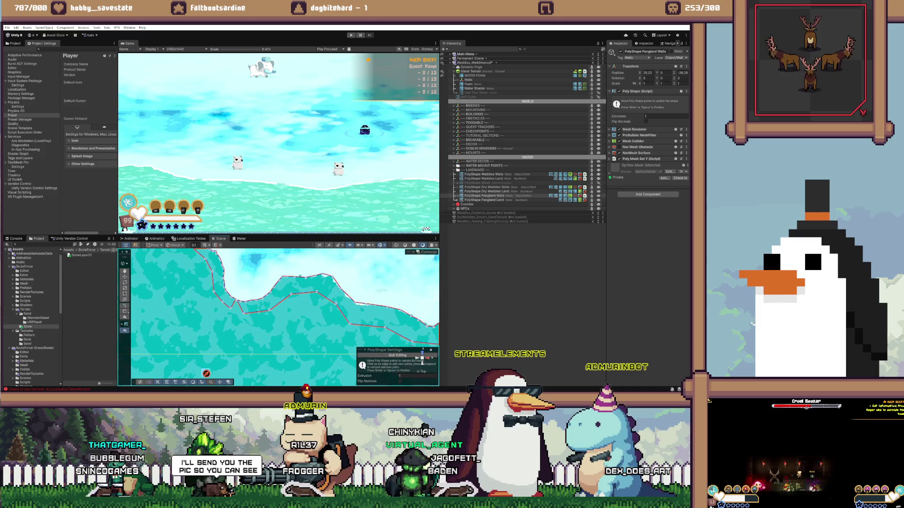
drag(276, 320, 299, 288)
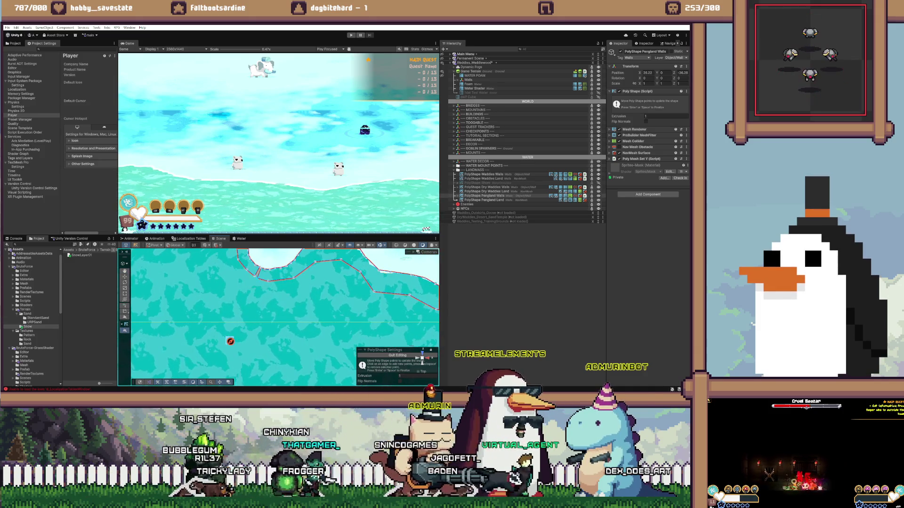
drag(300, 288, 211, 306)
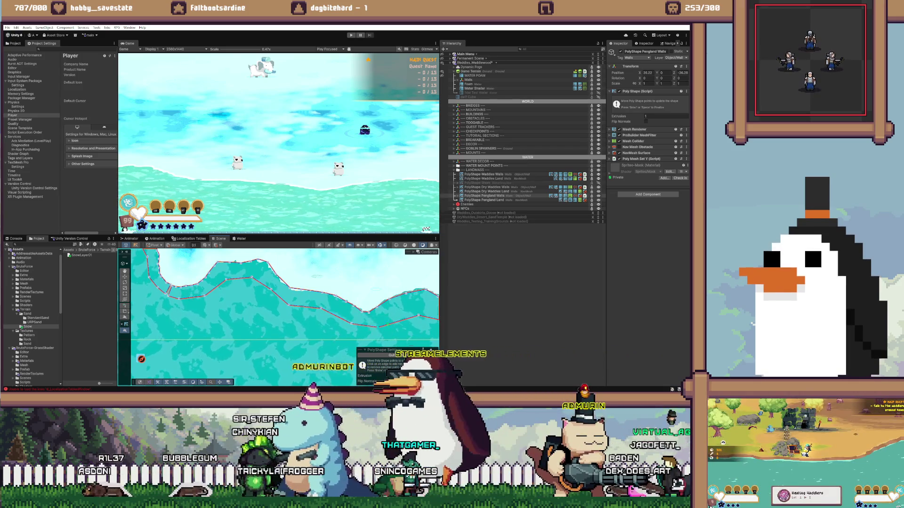
drag(330, 306, 262, 316)
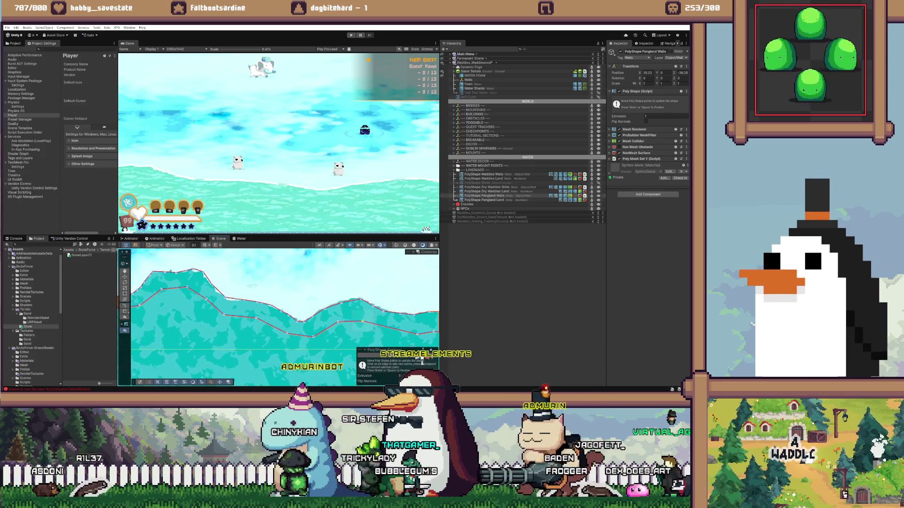
drag(330, 306, 261, 303)
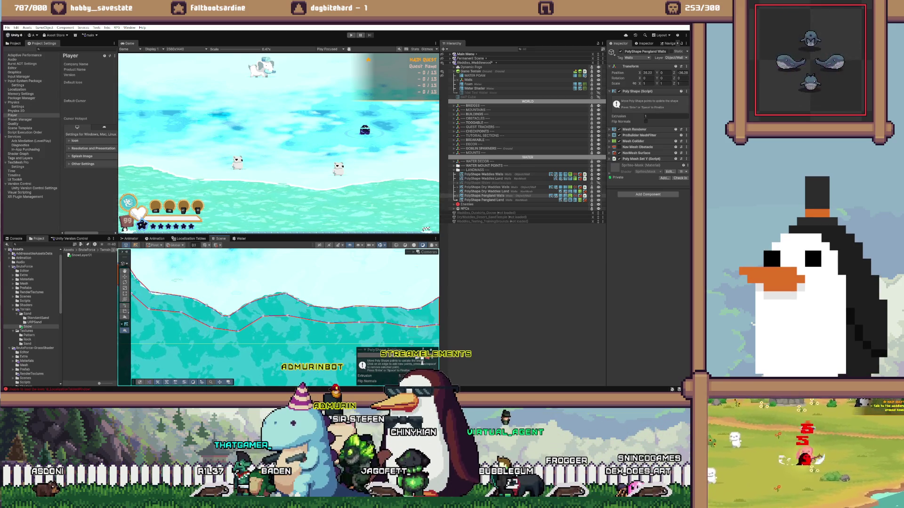
drag(329, 301, 236, 315)
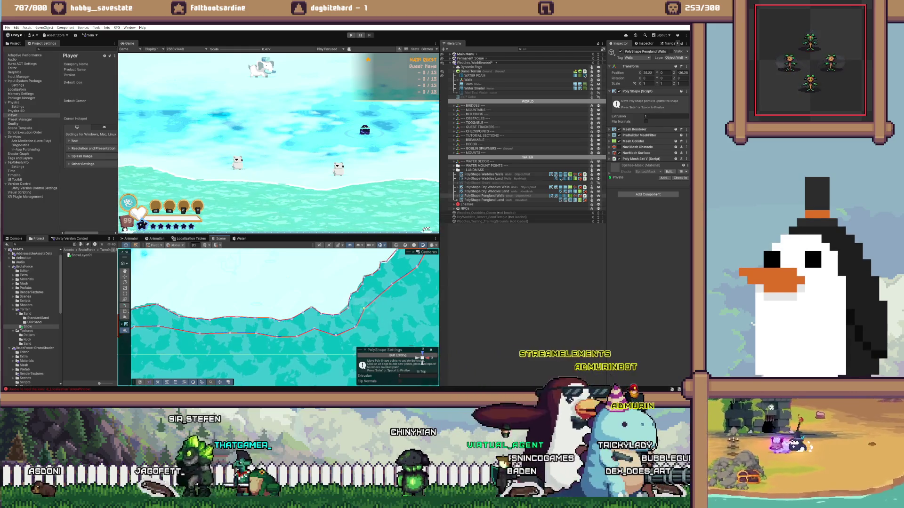
key(f)
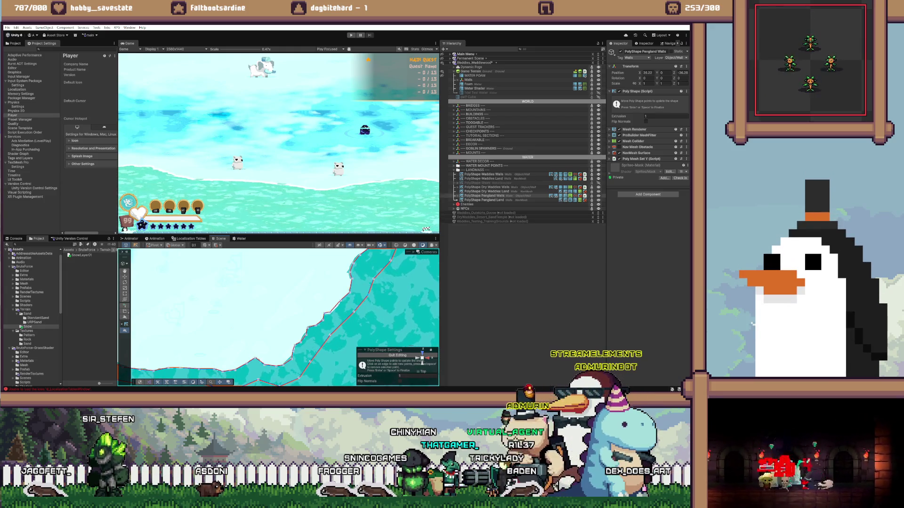
key(f)
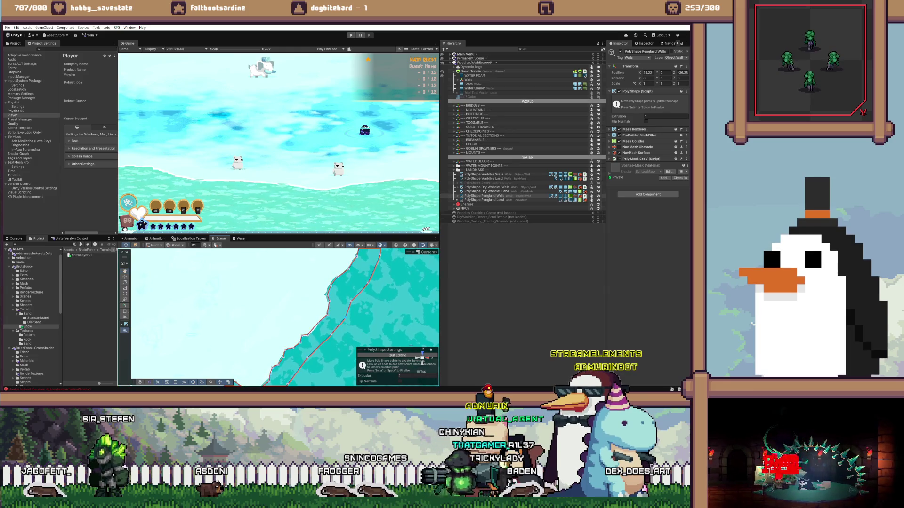
key(f)
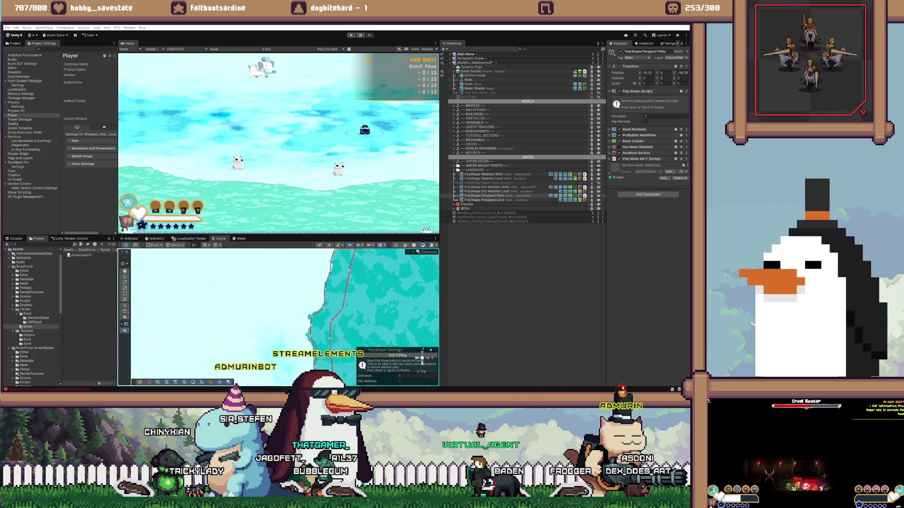
drag(329, 306, 289, 329)
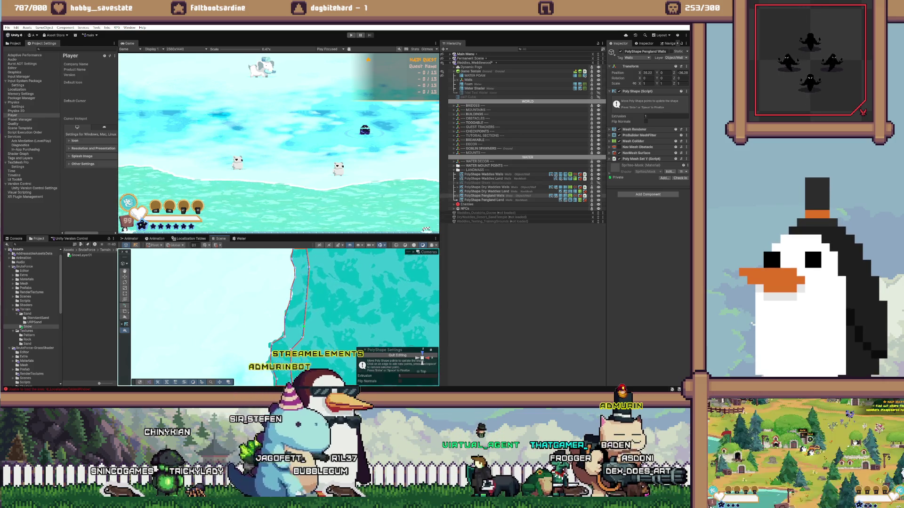
drag(306, 282, 339, 329)
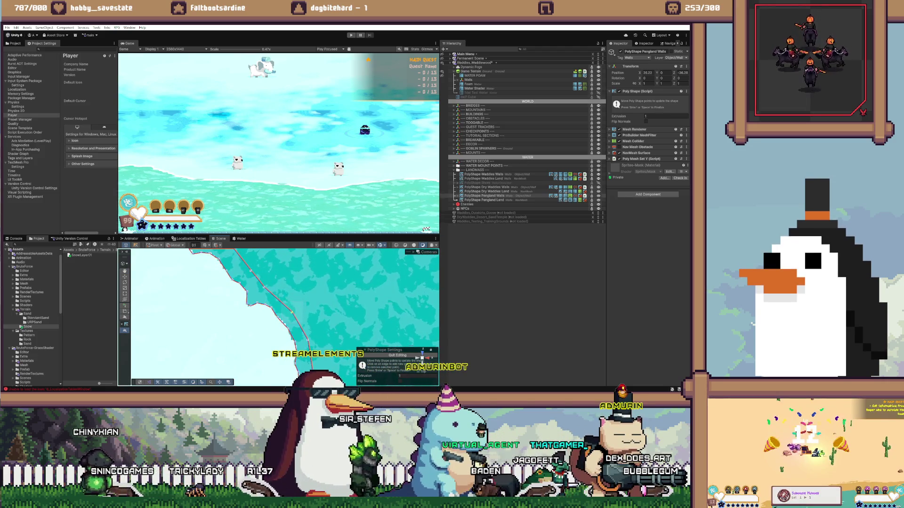
drag(306, 306, 278, 282)
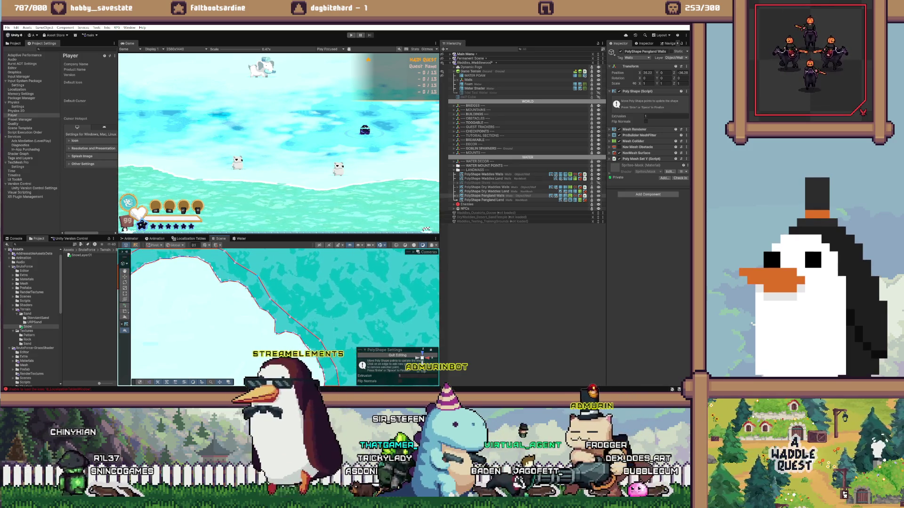
drag(278, 306, 322, 331)
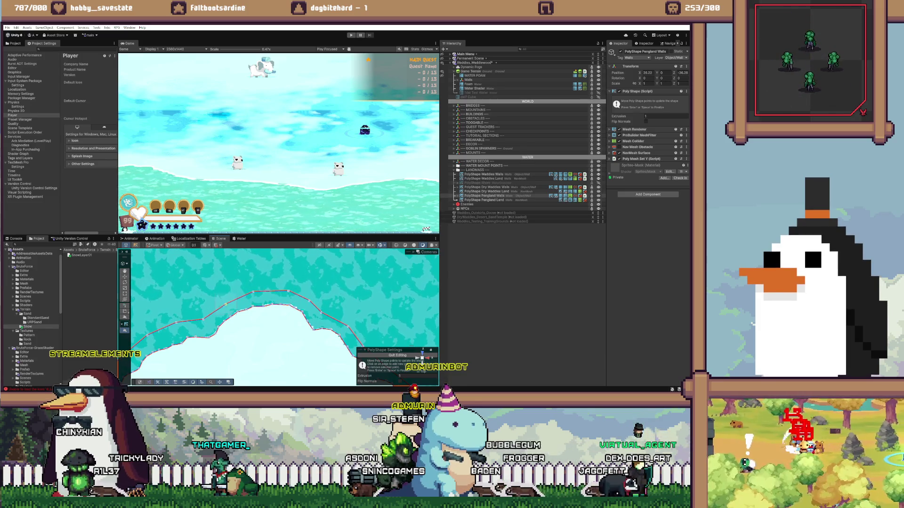
drag(277, 306, 357, 283)
click(228, 312)
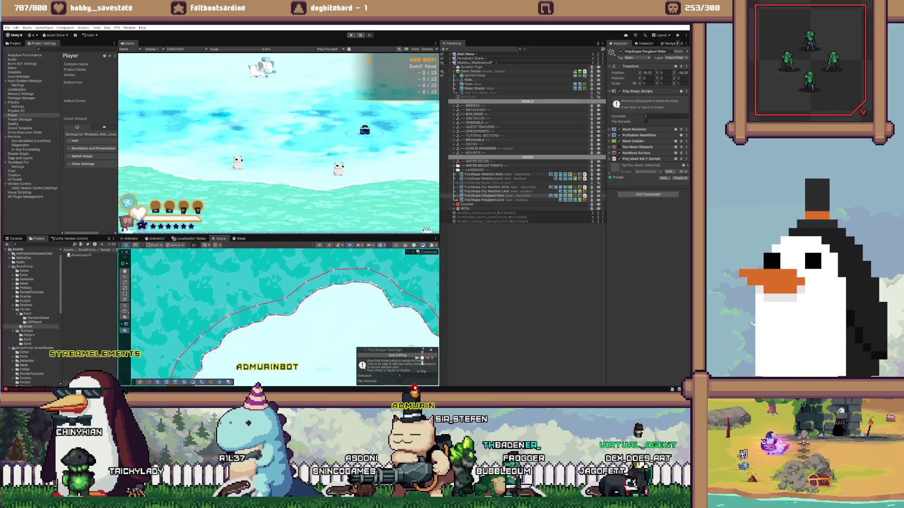
drag(278, 306, 300, 283)
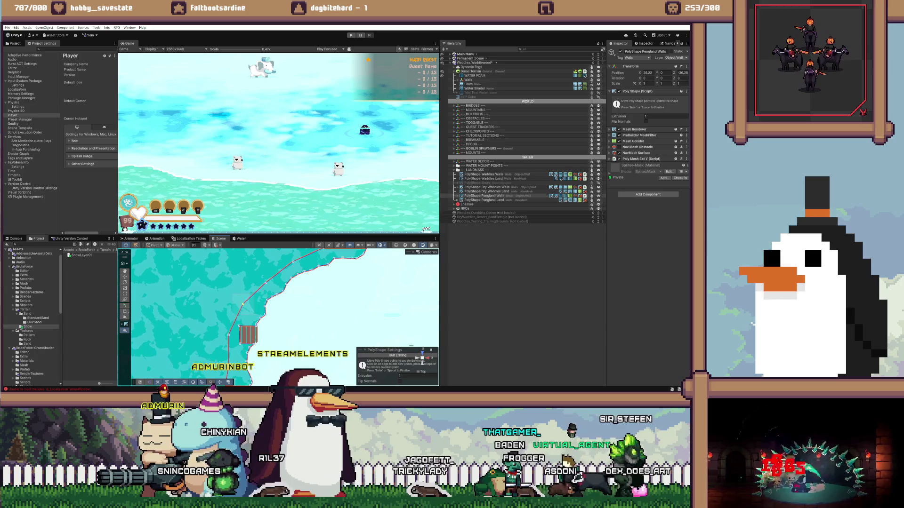
drag(278, 306, 298, 272)
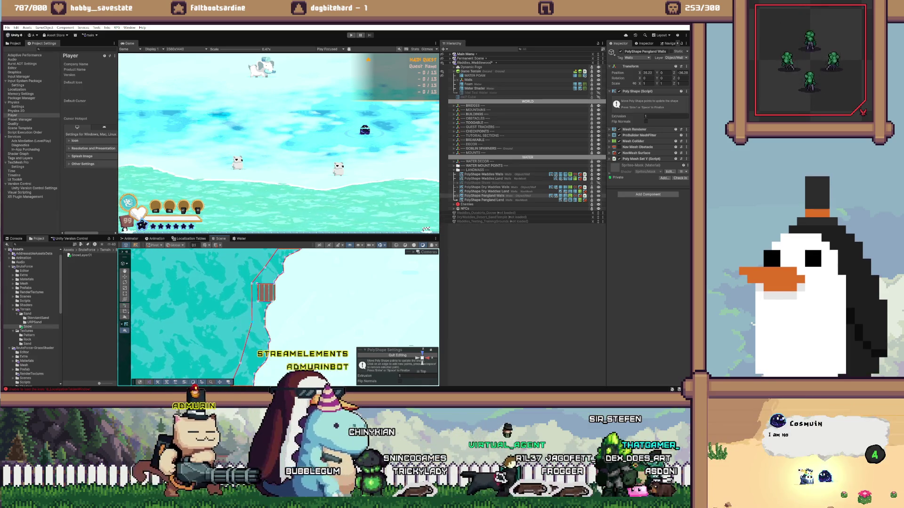
drag(282, 330, 282, 273)
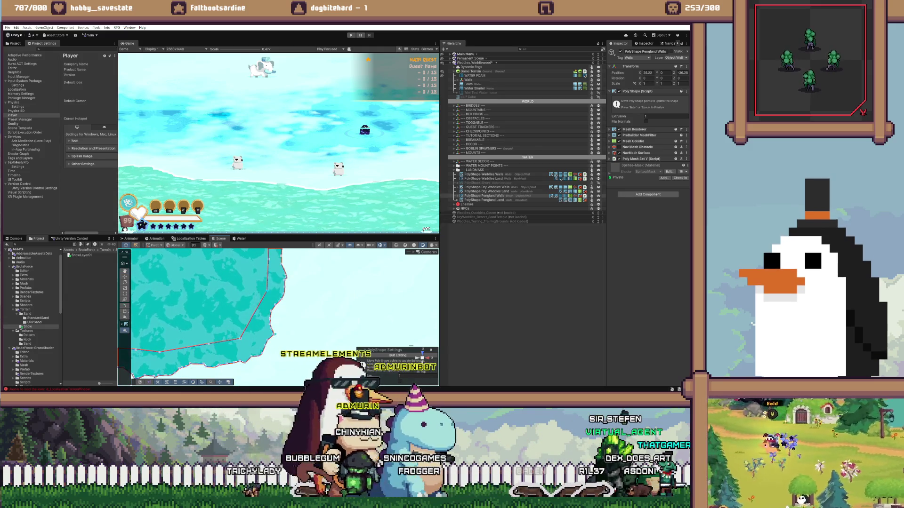
- Move the lower-edge corner and points right, straightening the edge along the western coast
drag(283, 329, 333, 290)
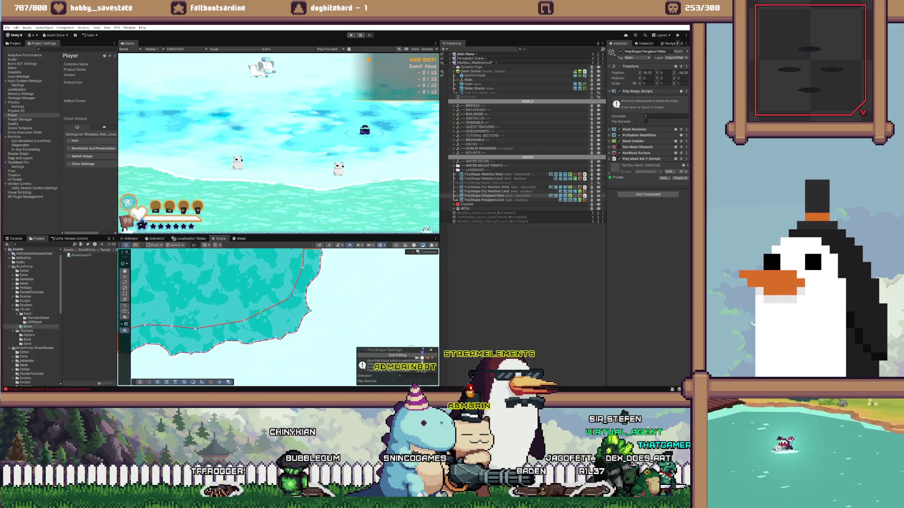
drag(245, 320, 280, 318)
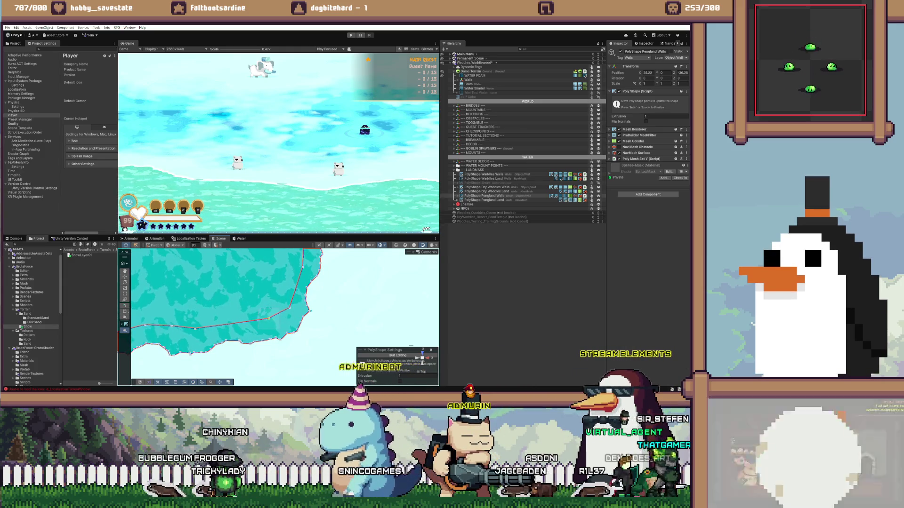
mouse_move(271, 318)
mouse_down()
mouse_move(285, 315)
mouse_move(265, 324)
mouse_move(356, 311)
mouse_move(278, 329)
mouse_up()
drag(202, 322, 246, 318)
key(Left)
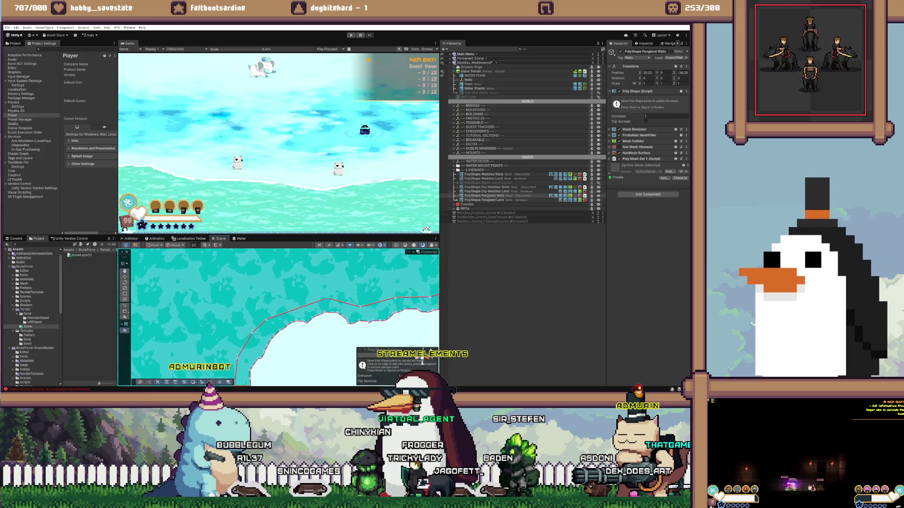
key(Left)
key(Down)
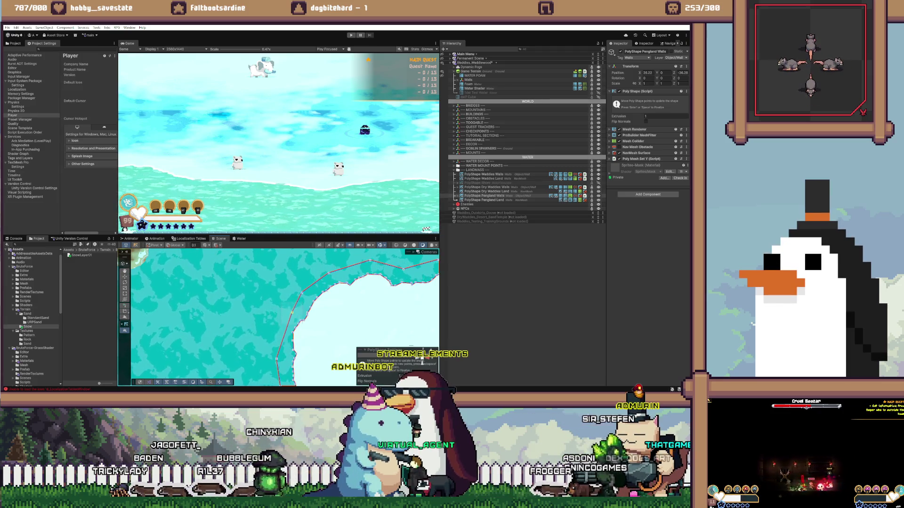
key(Down)
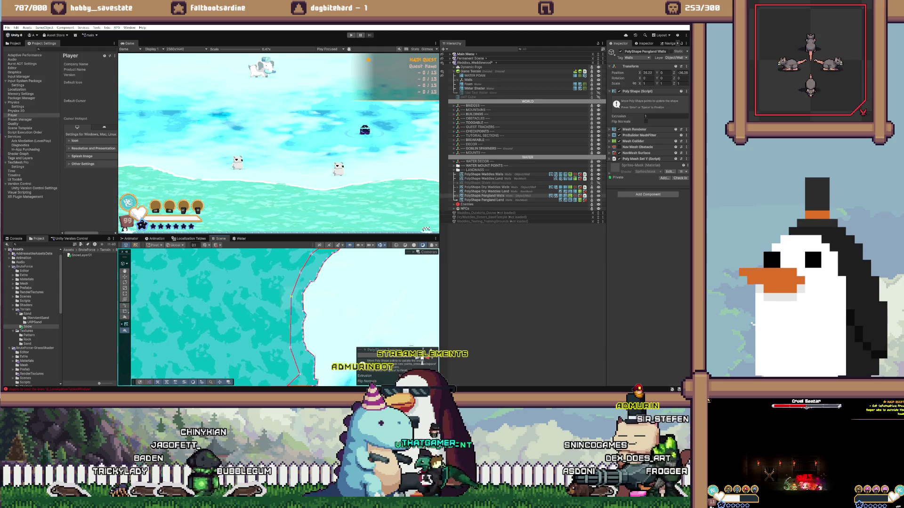
key(Down)
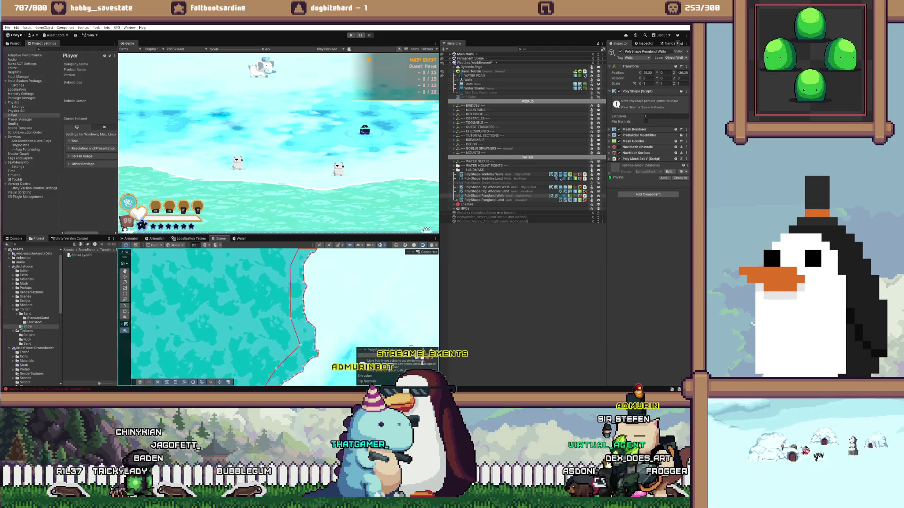
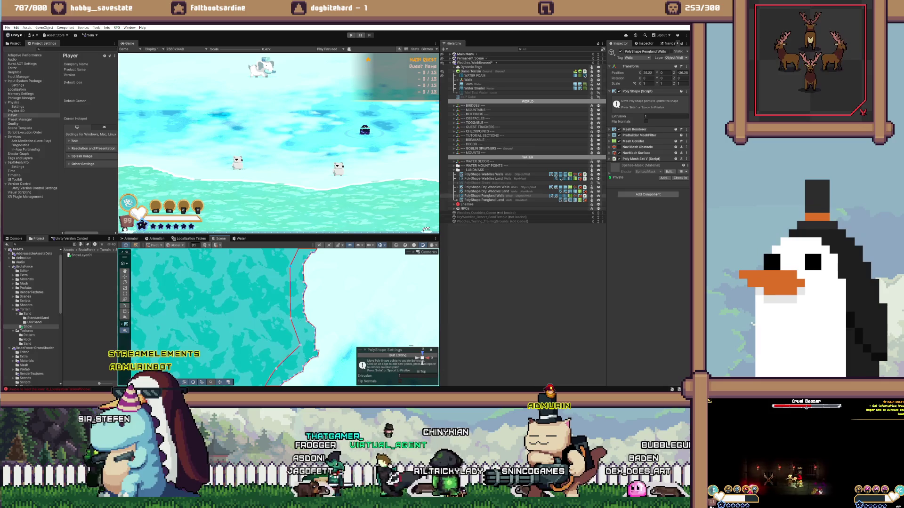
- Select the ice island shape in the Scene view and frame it with F
key(super+d)
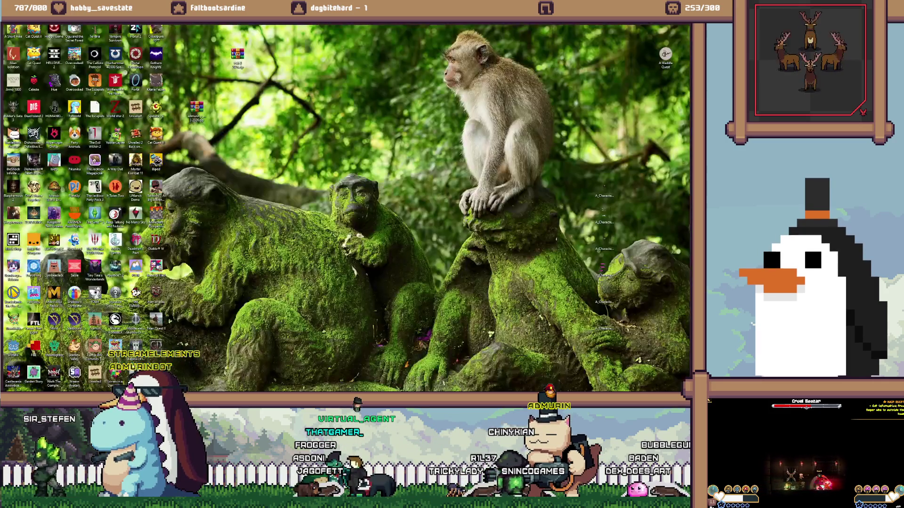
key(super+d)
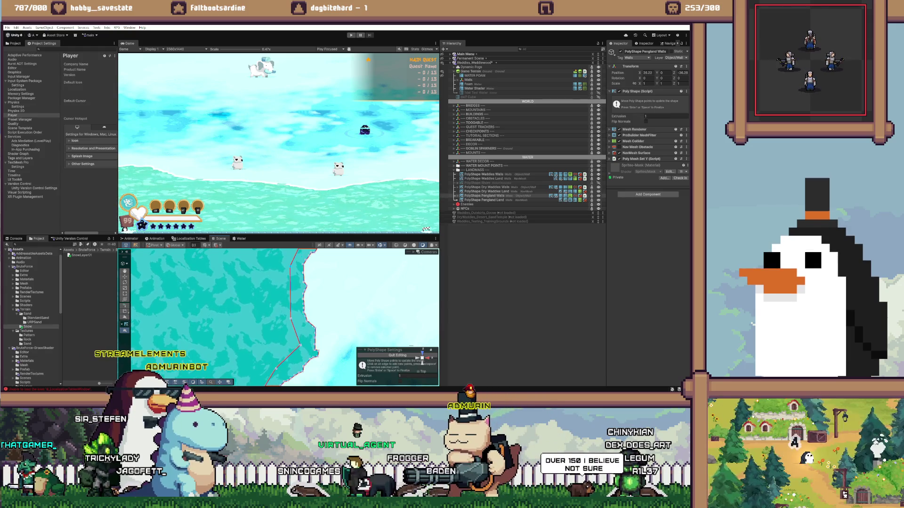
scroll(392, 311, down, 3)
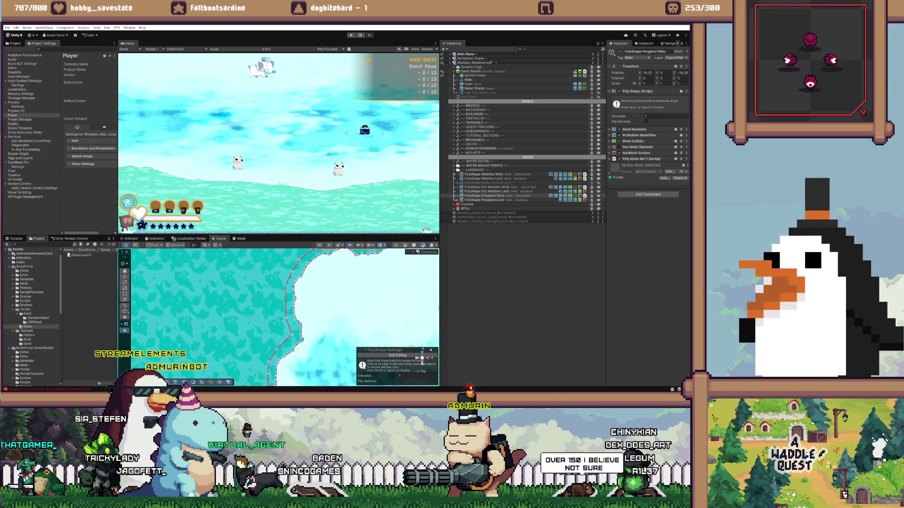
scroll(285, 317, right, 5)
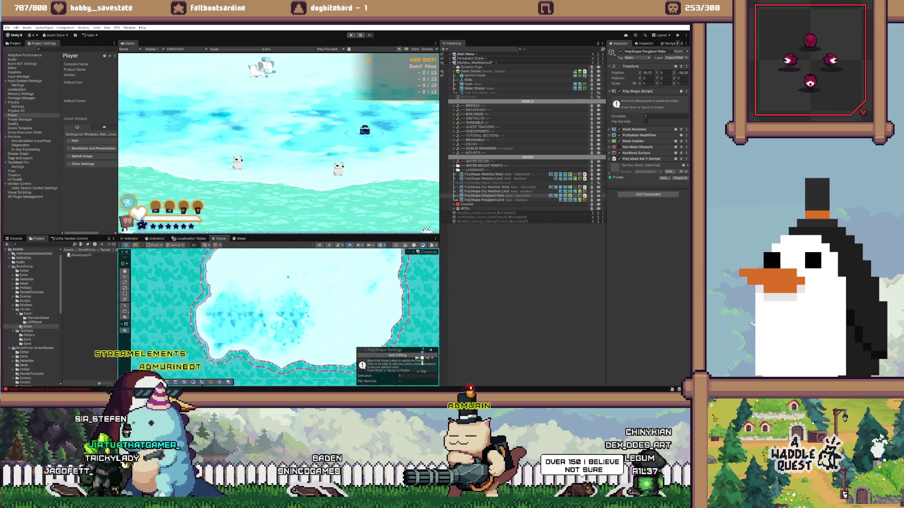
scroll(249, 346, down, 1)
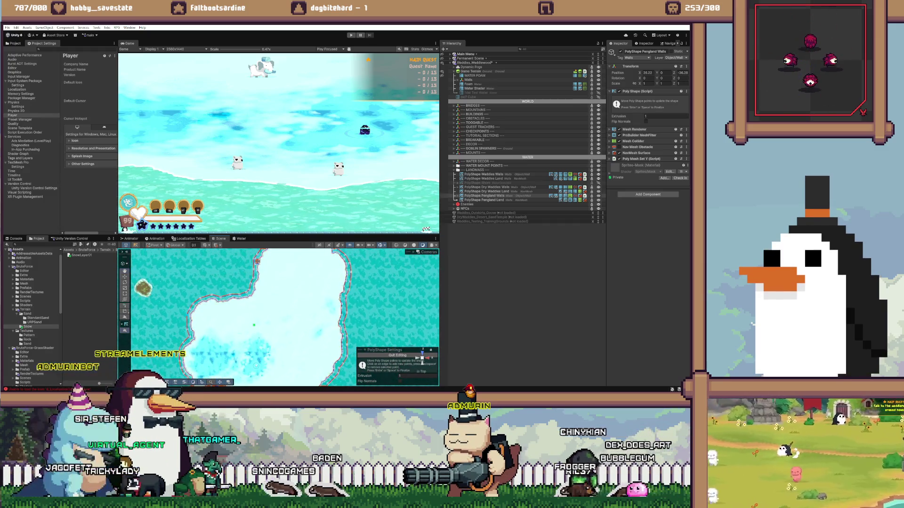
scroll(283, 316, down, 5)
scroll(282, 318, up, 5)
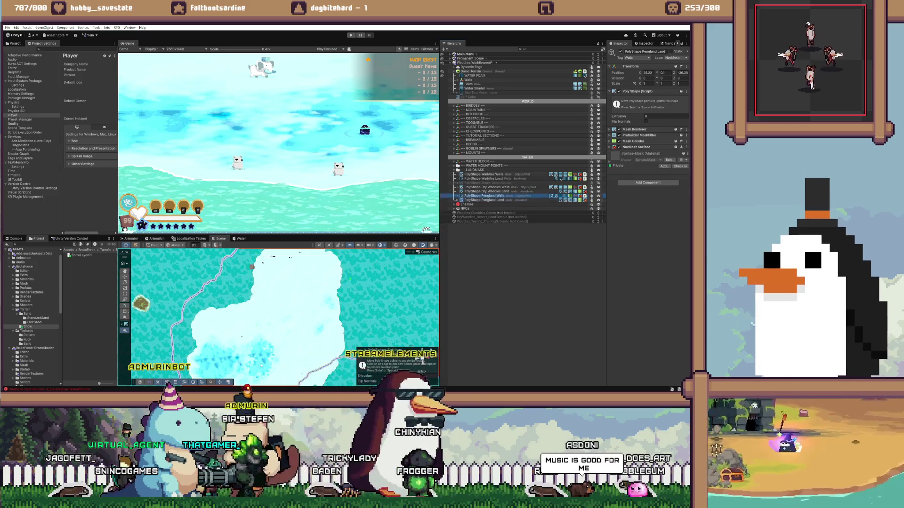
click(422, 360)
key(f)
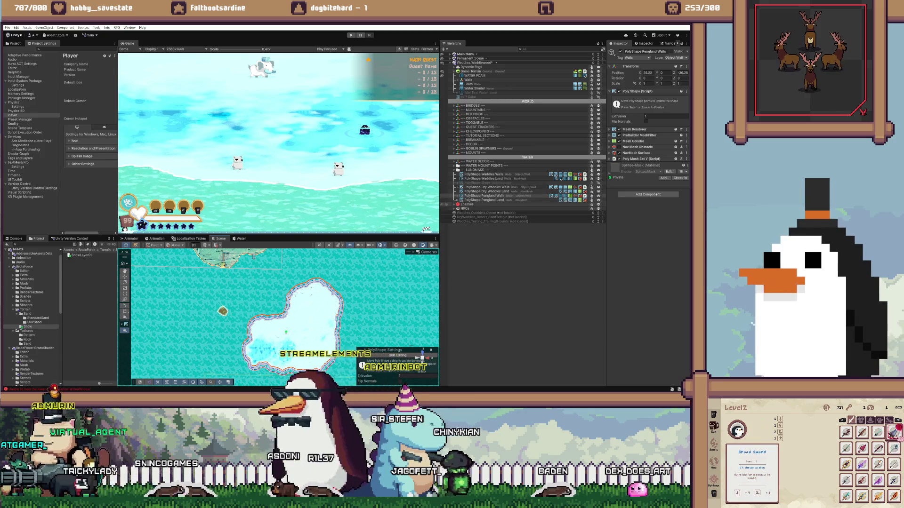
- Duplicate the Pengland shape with Ctrl+D, creating PolyShape Pengland Walls (1)
click(484, 199)
key(ctrl+d)
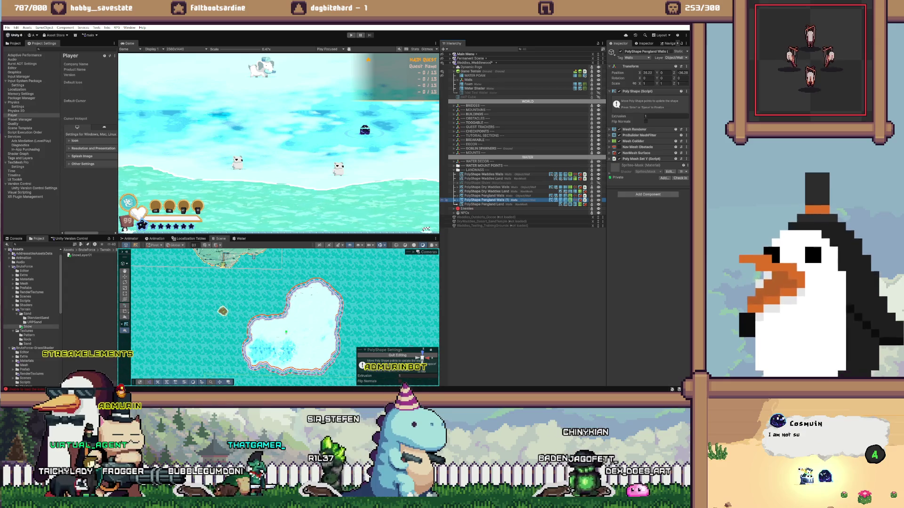
click(484, 203)
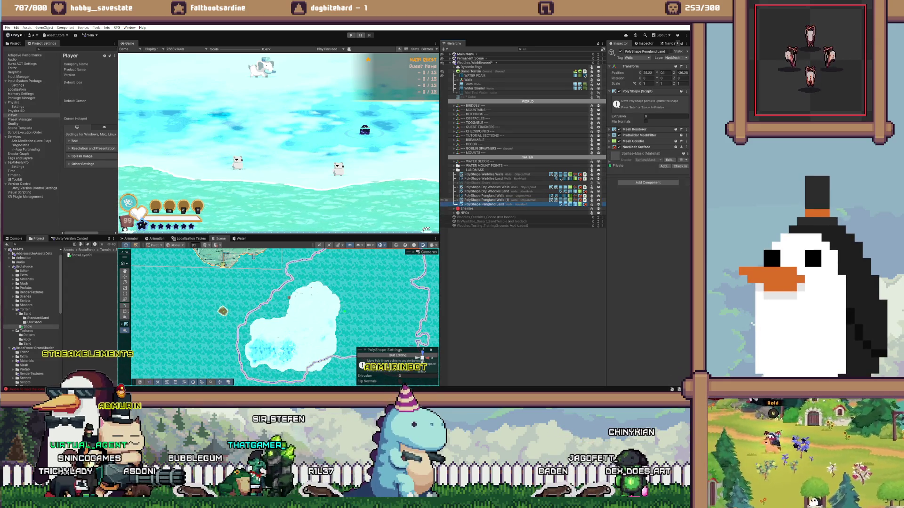
- Assign the Default layer to Pengland Walls (1), including its child objects
click(484, 200)
click(673, 57)
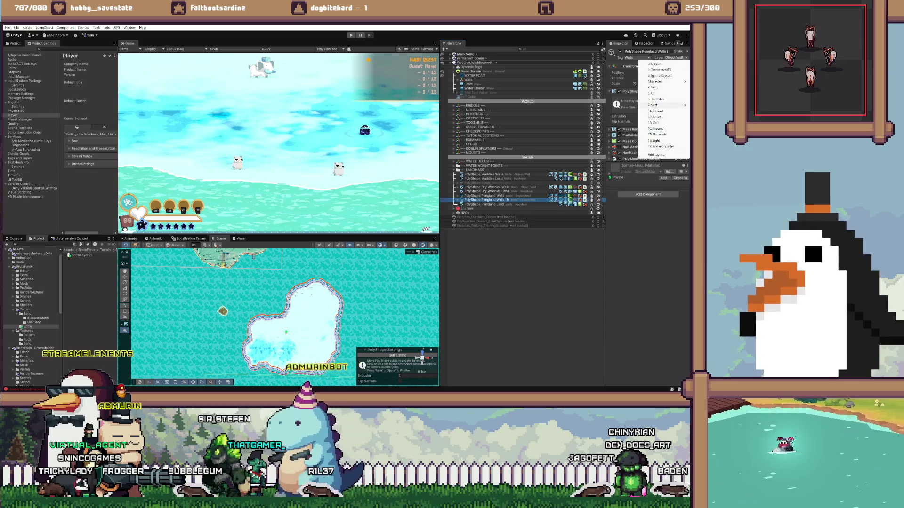
click(659, 135)
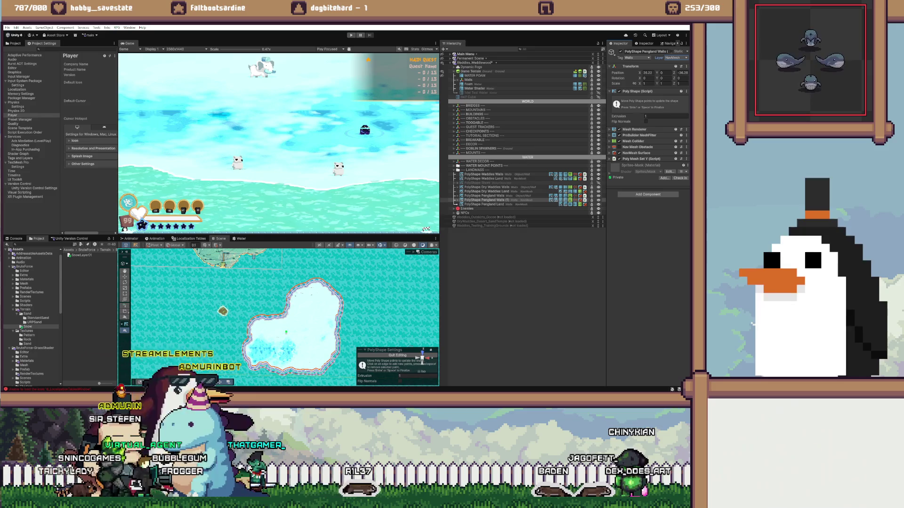
click(673, 57)
click(659, 63)
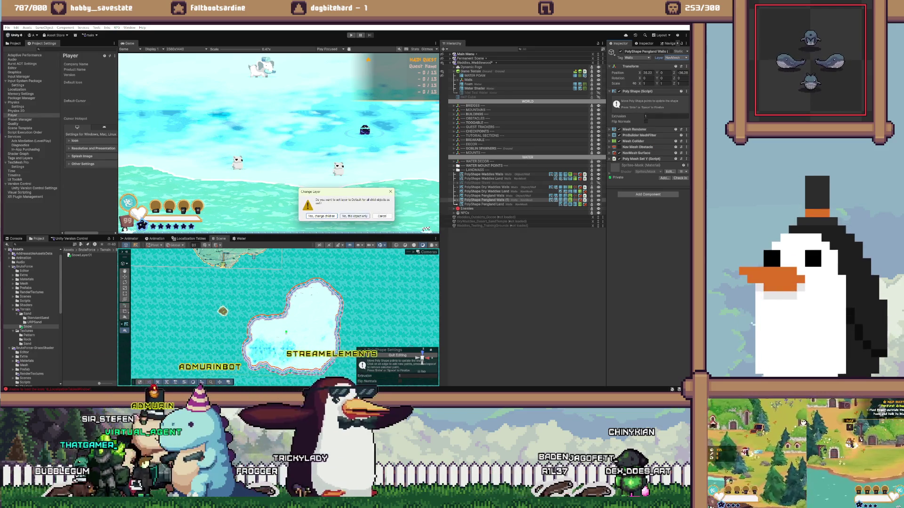
click(636, 57)
click(485, 205)
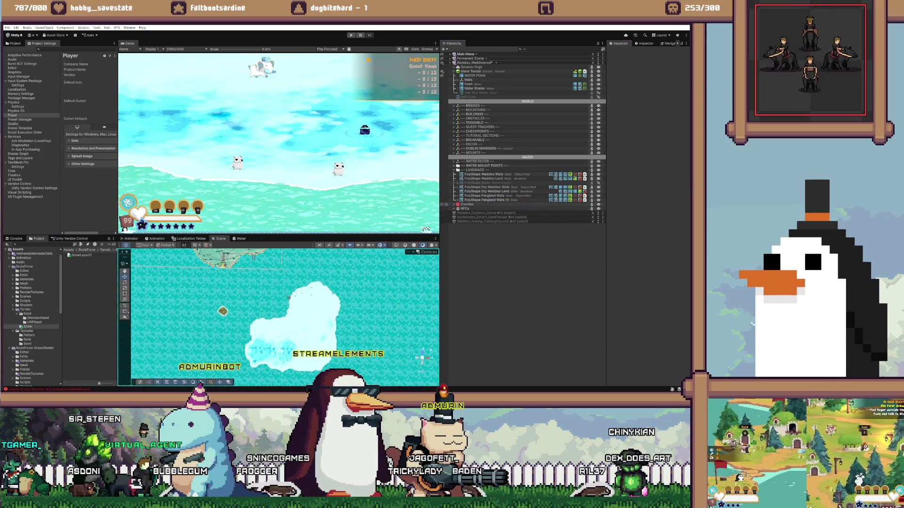
- Undo the last change, bring the snow island into view, and enter Edit Poly Shape for Walls (1)
key(ctrl+z)
scroll(284, 315, up, 5)
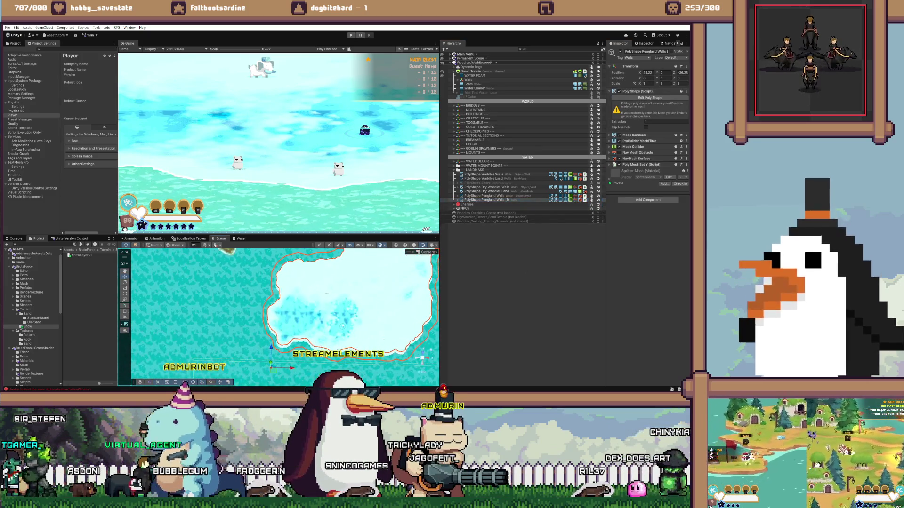
scroll(304, 362, up, 2)
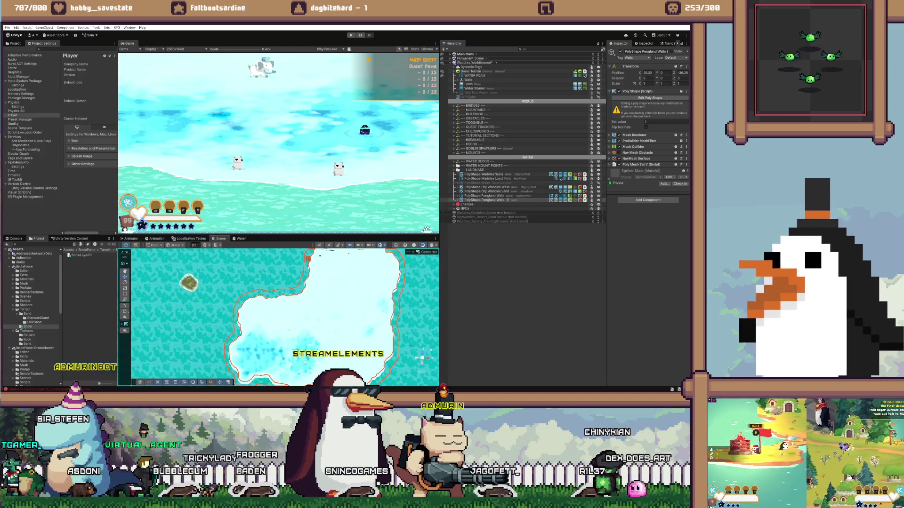
drag(303, 362, 288, 304)
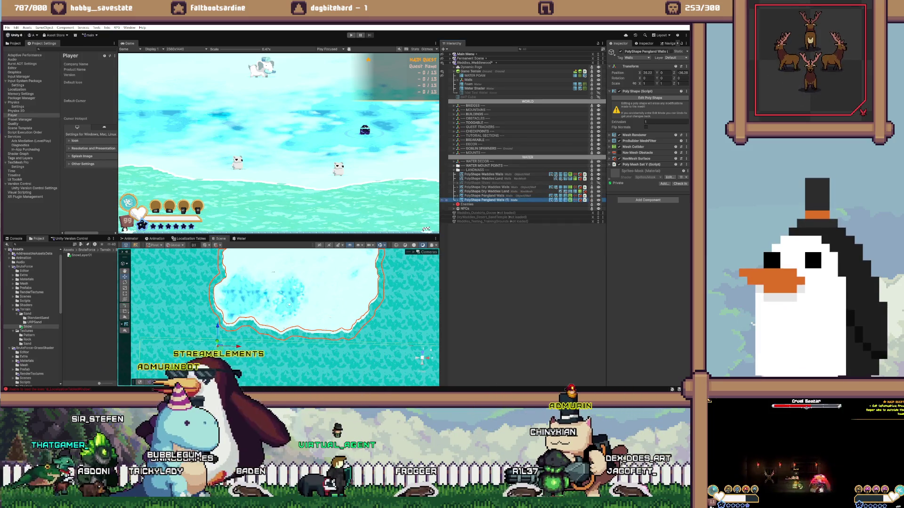
scroll(380, 296, up, 3)
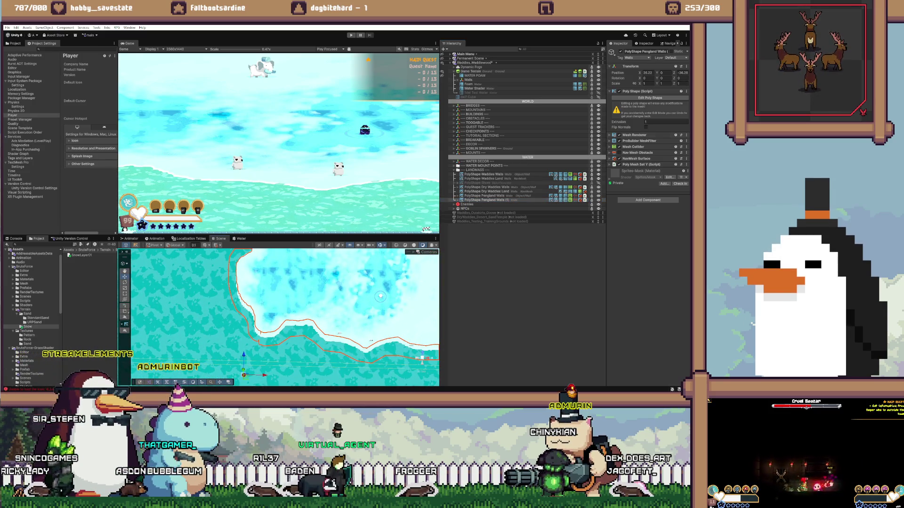
click(650, 98)
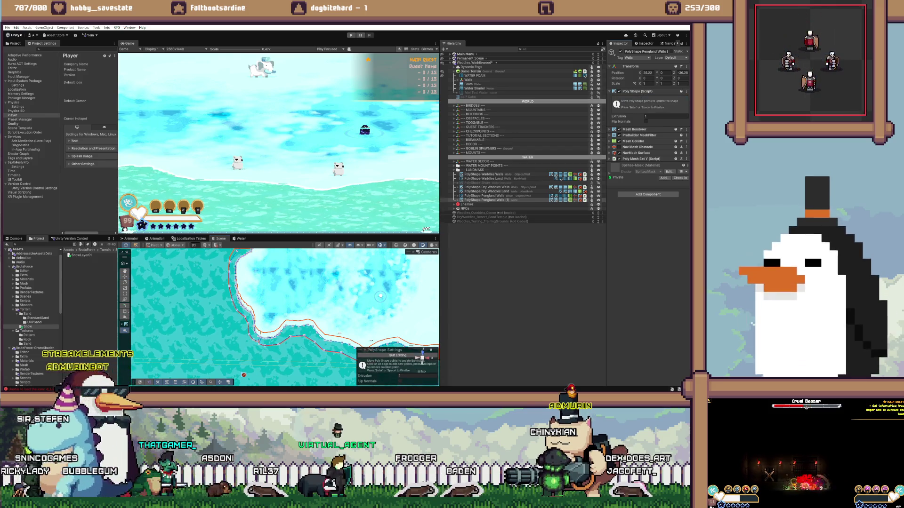
scroll(380, 296, up, 2)
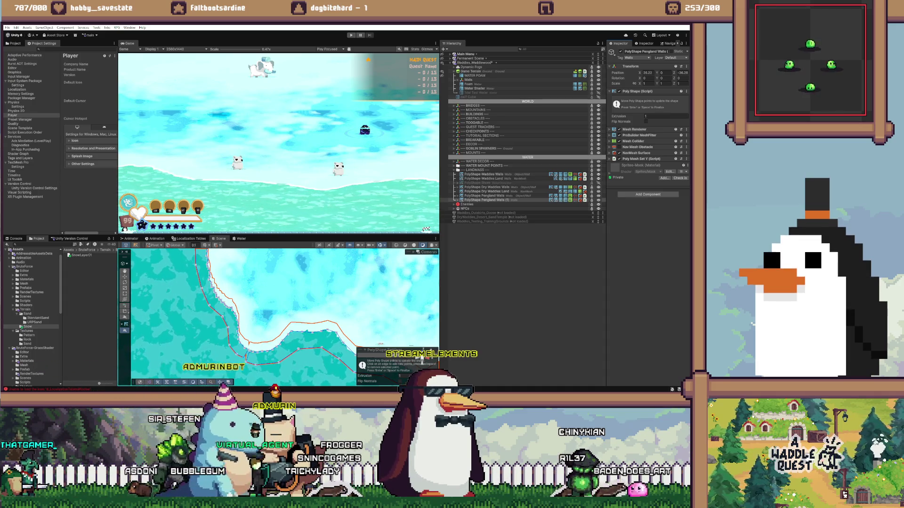
- Zoom around the Walls (1) outline to inspect it along the ice coastline
scroll(421, 287, down, 1)
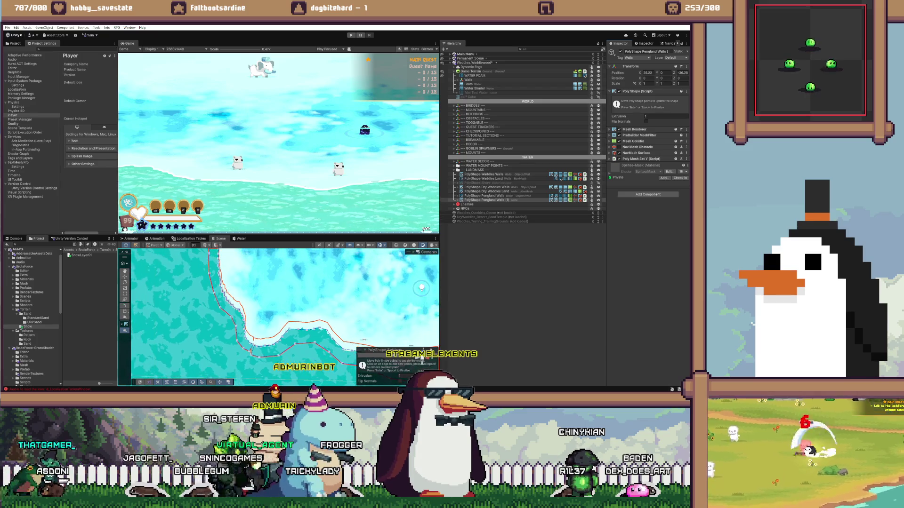
scroll(421, 287, up, 2)
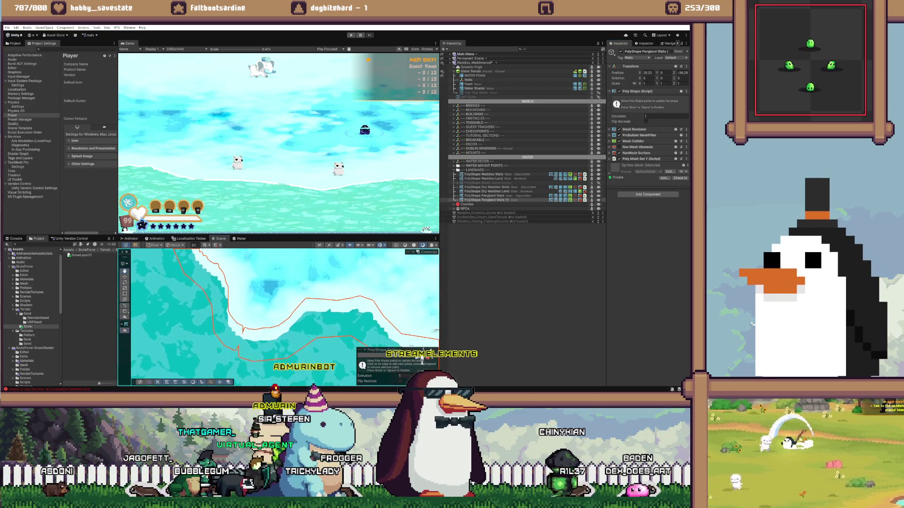
scroll(421, 287, up, 2)
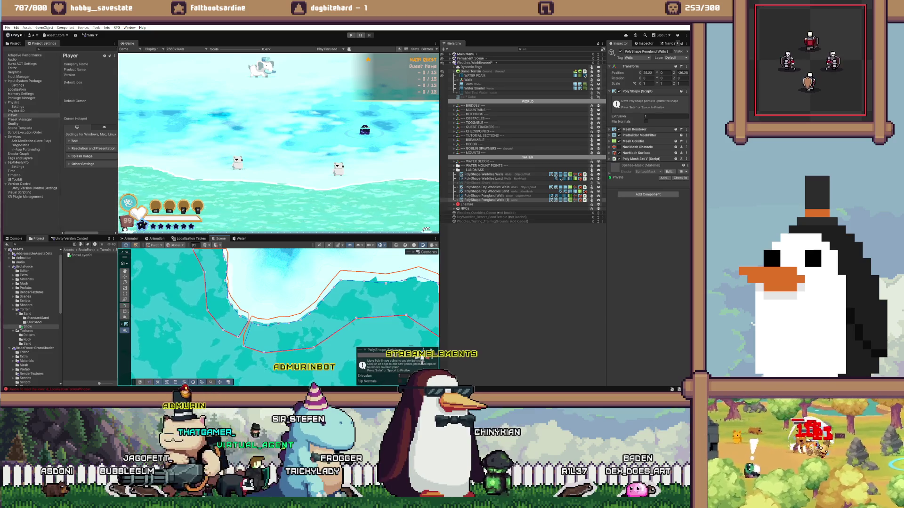
scroll(421, 287, down, 2)
scroll(422, 288, up, 3)
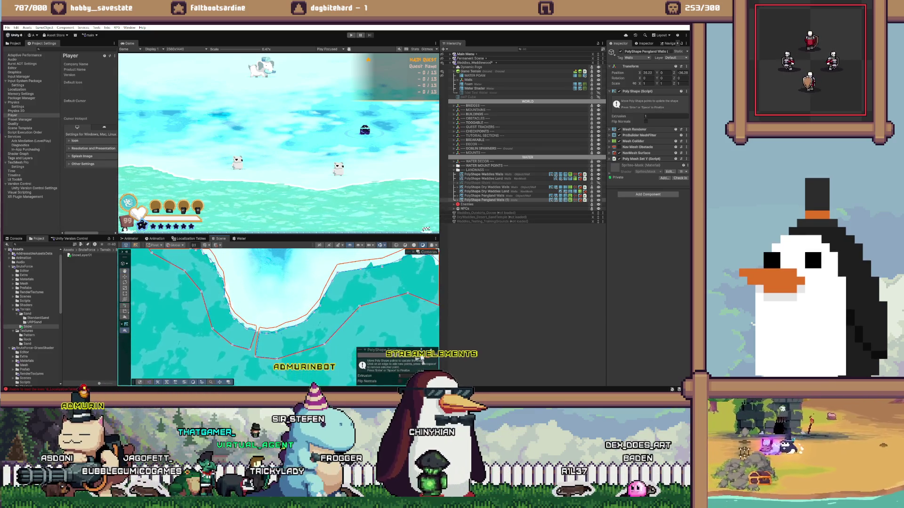
scroll(421, 325, down, 2)
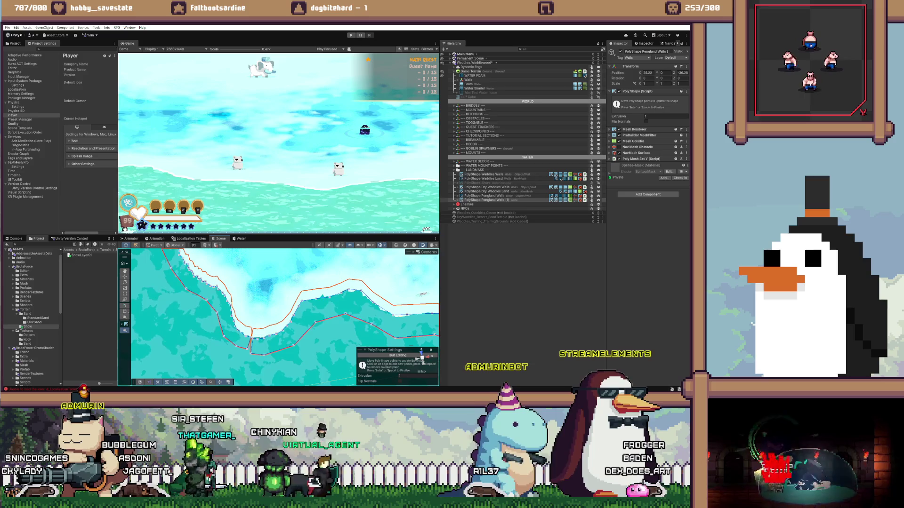
scroll(405, 313, down, 2)
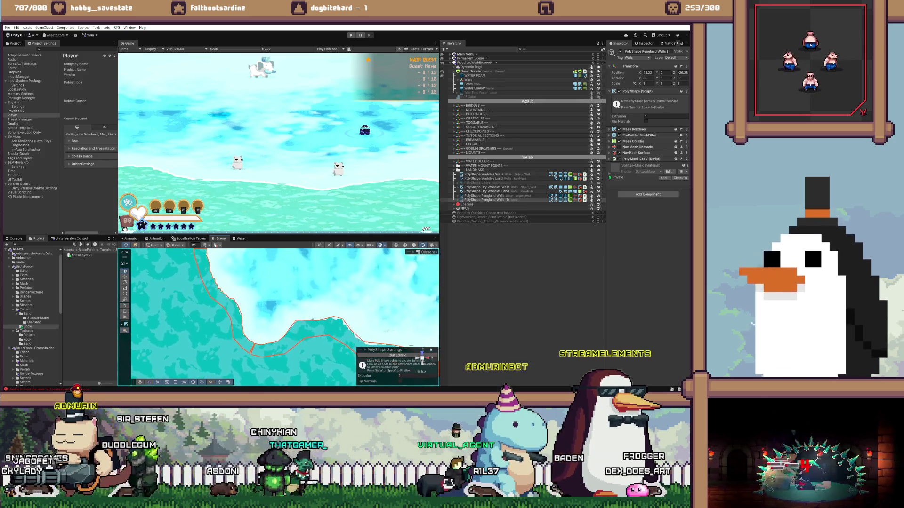
scroll(379, 304, up, 2)
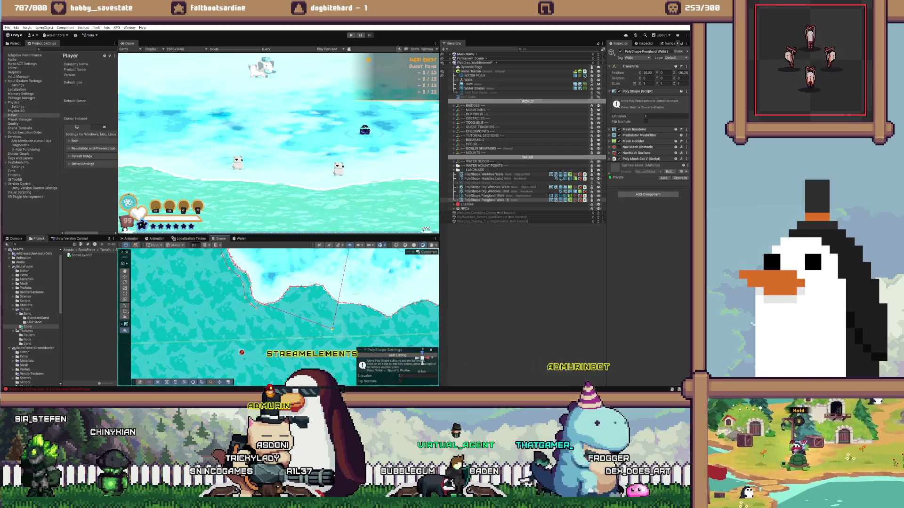
- Cancel the pending outline point, frame the walls shape, and finish Poly Shape editing
key(Return)
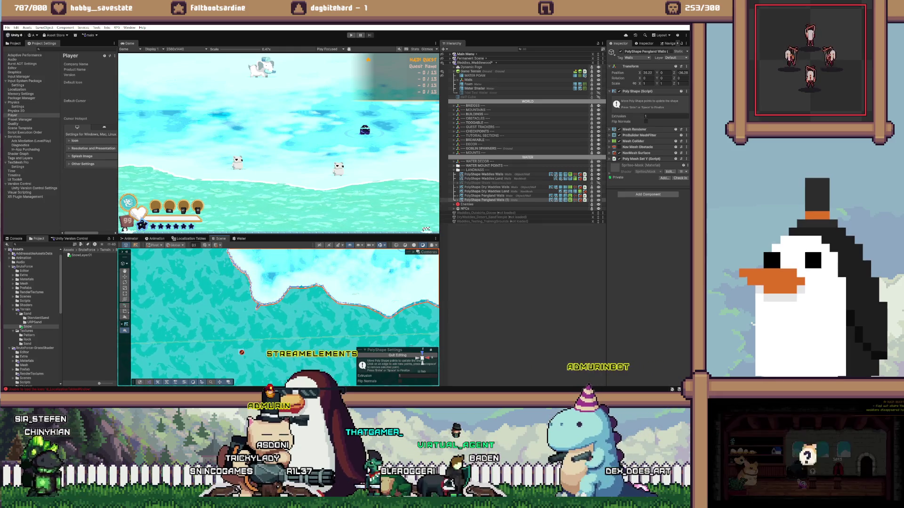
key(f)
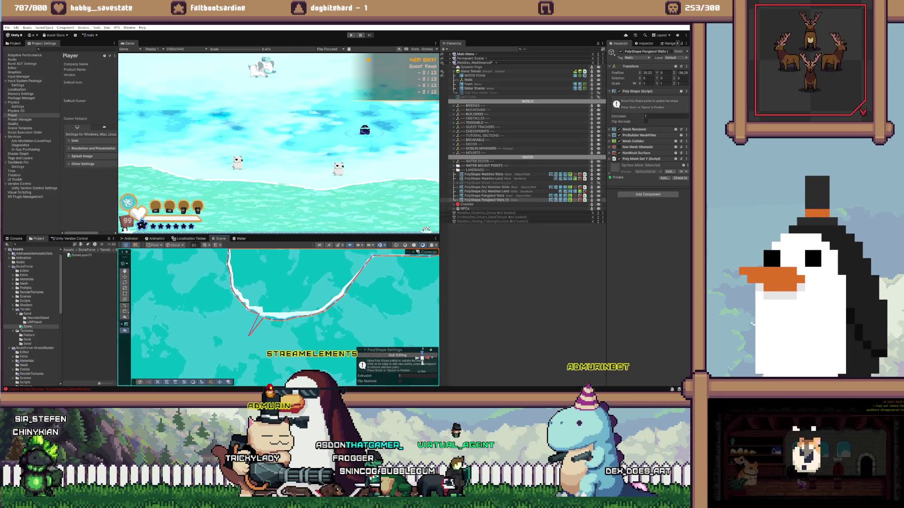
scroll(283, 315, up, 5)
scroll(242, 348, down, 2)
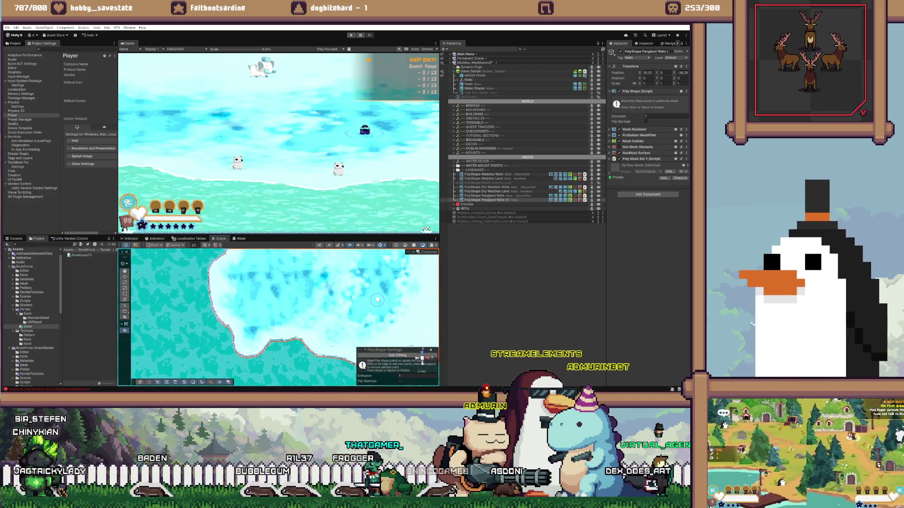
key(Return)
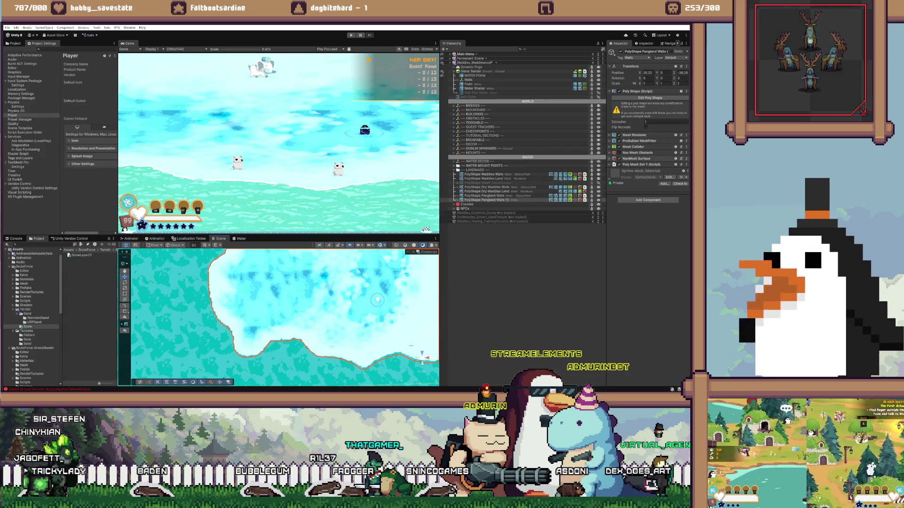
- Bake the NavMesh from the walls copy's NavMesh Surface and view the snow island
click(637, 158)
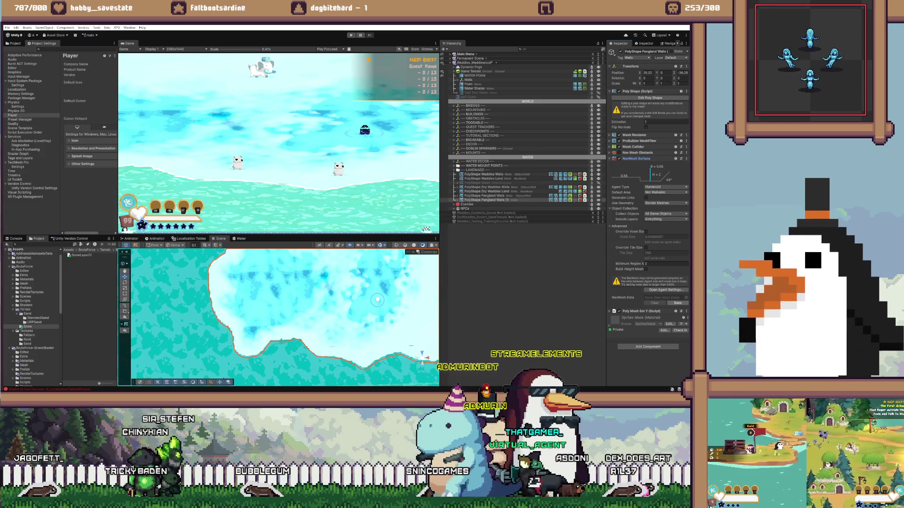
click(677, 303)
drag(377, 300, 306, 314)
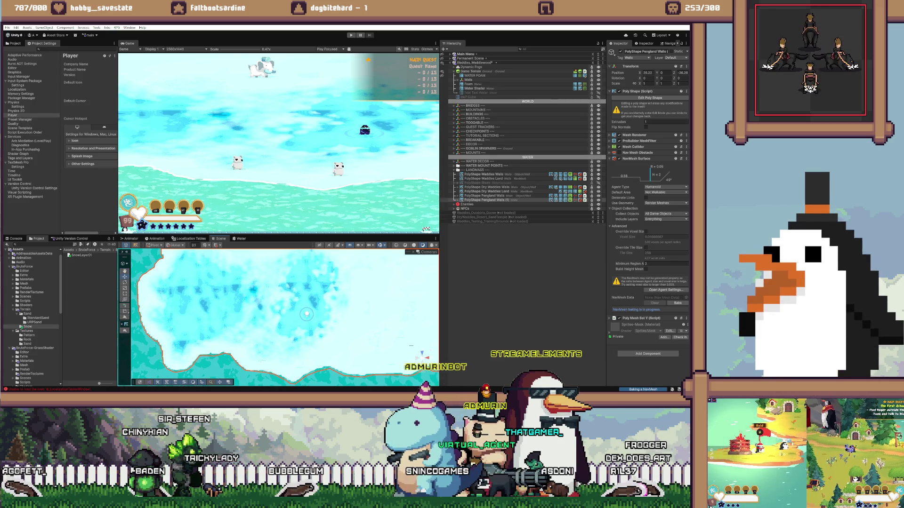
scroll(300, 315, down, 2)
scroll(299, 314, down, 5)
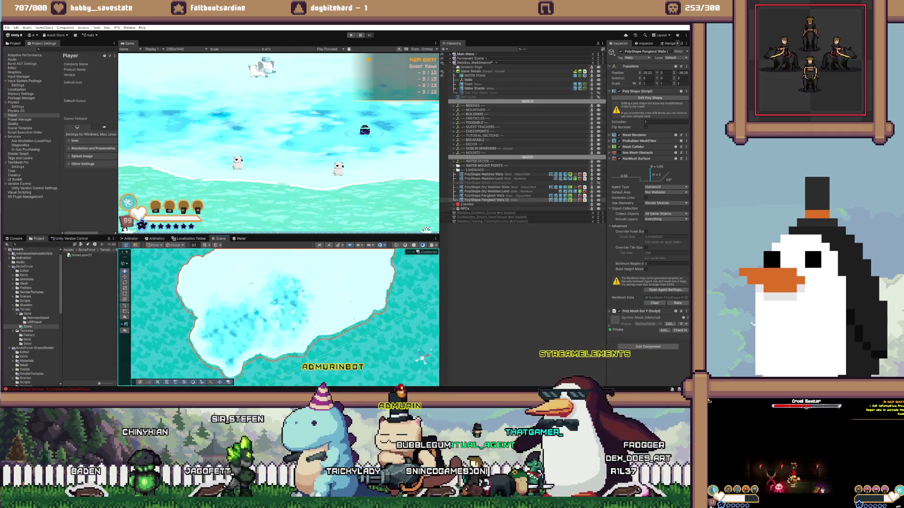
mouse_move(300, 314)
mouse_down()
mouse_move(272, 312)
mouse_move(274, 288)
mouse_up()
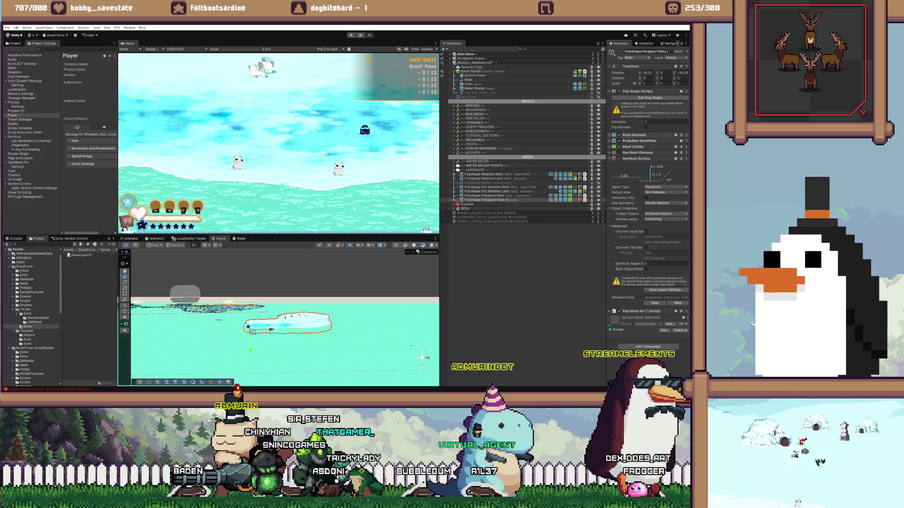
- Set the PolyShape extrusion to 0 and rebake its NavMesh
click(666, 122)
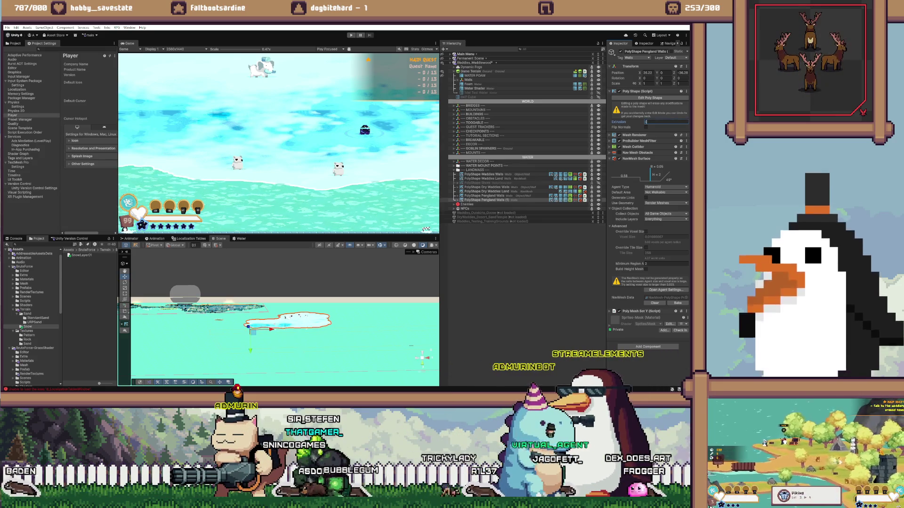
text(0)
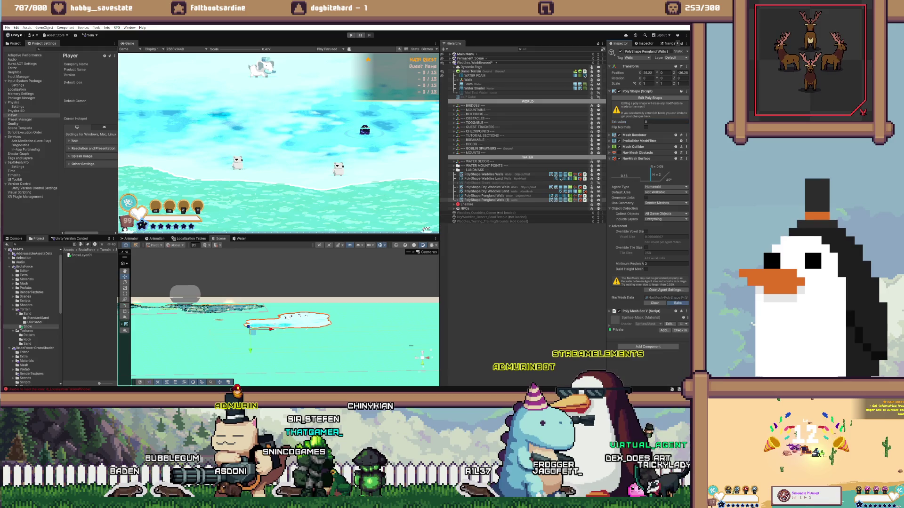
click(677, 303)
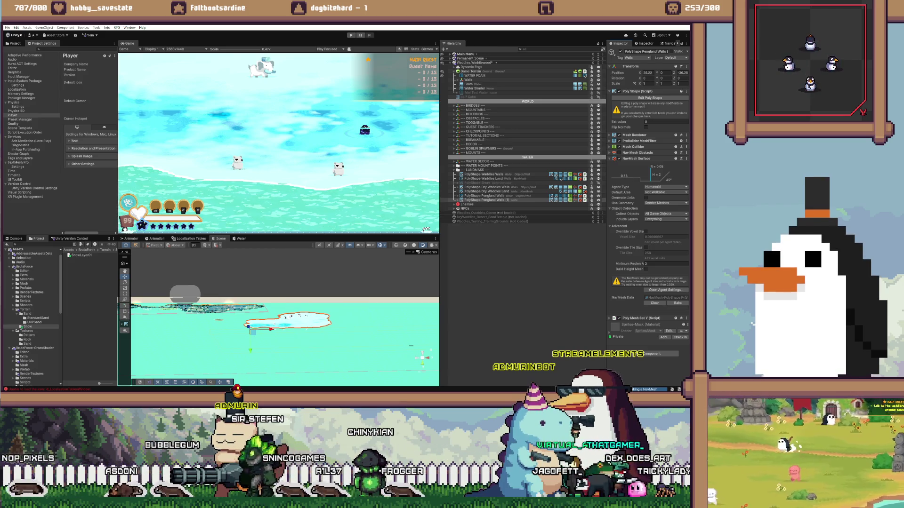
key(f)
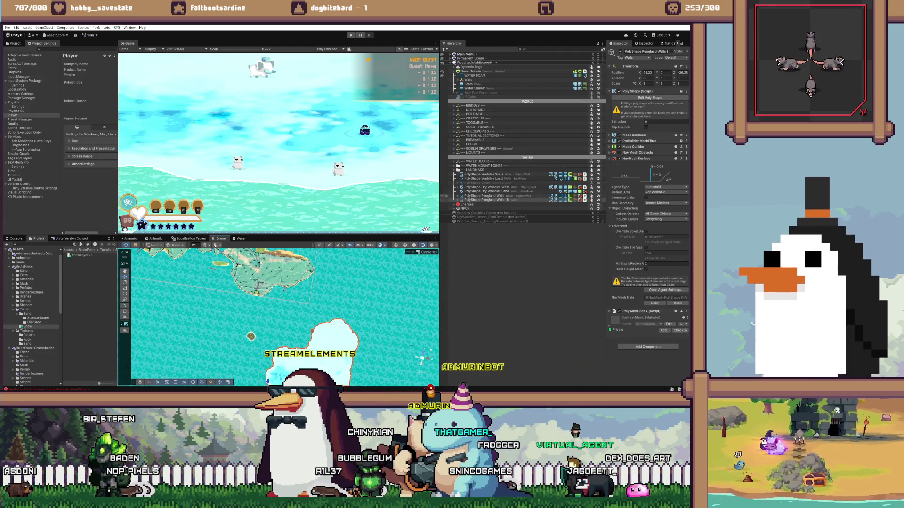
- Rename Pengland Walls (1) to PolyShape Pengland Land
click(485, 200)
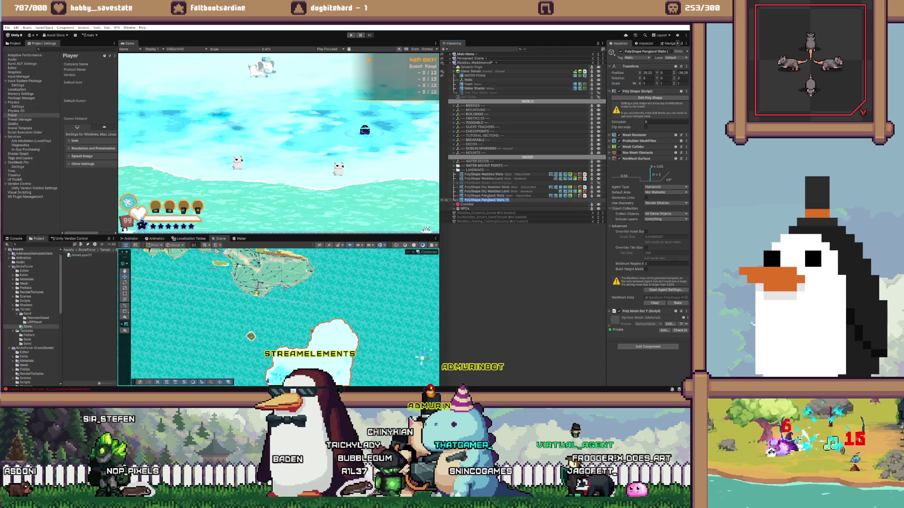
key(BackSpace)
key(BackSpace)
key(BackSpace)
text(Land)
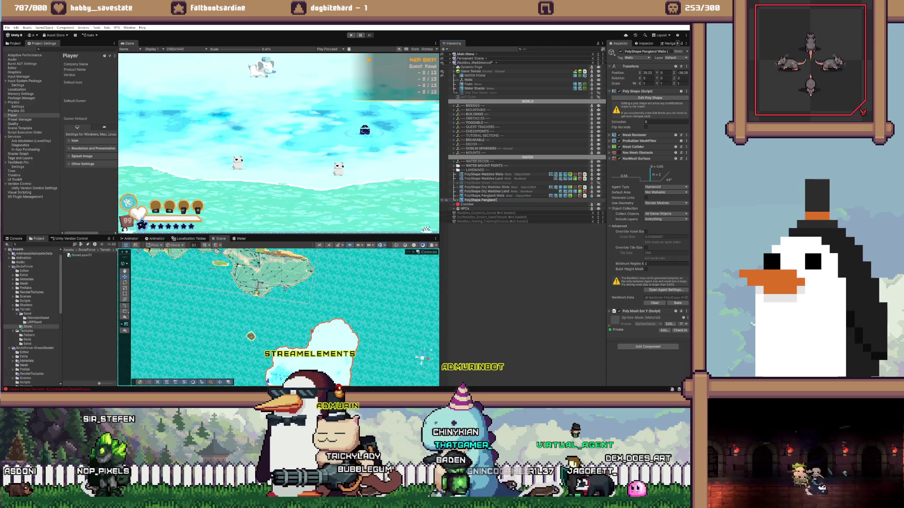
key(Return)
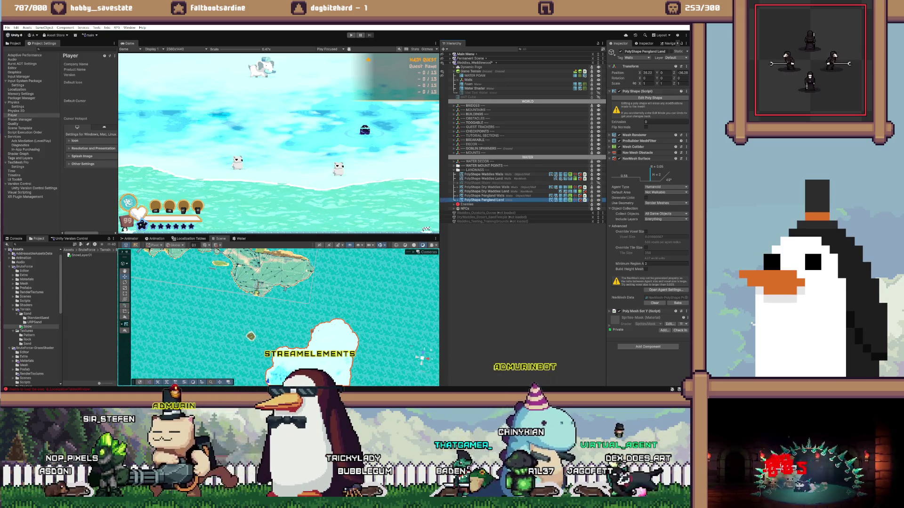
click(671, 58)
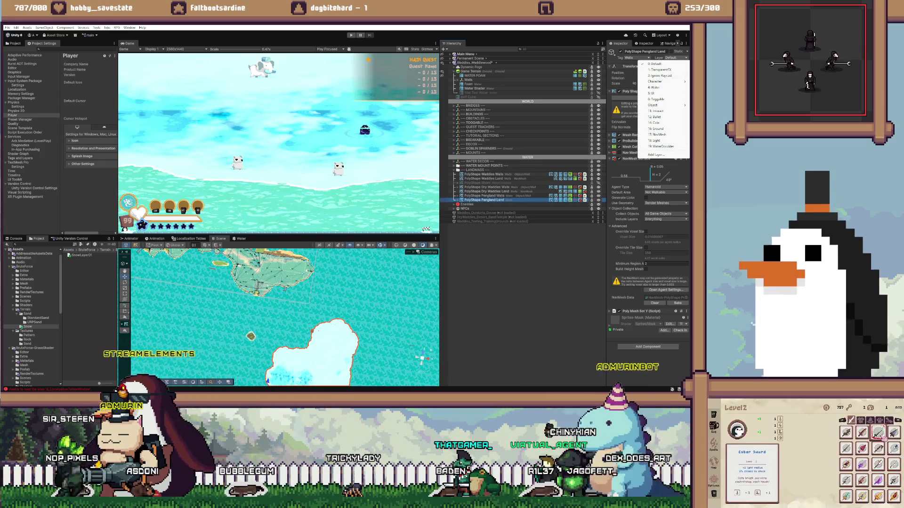
key(Escape)
click(484, 196)
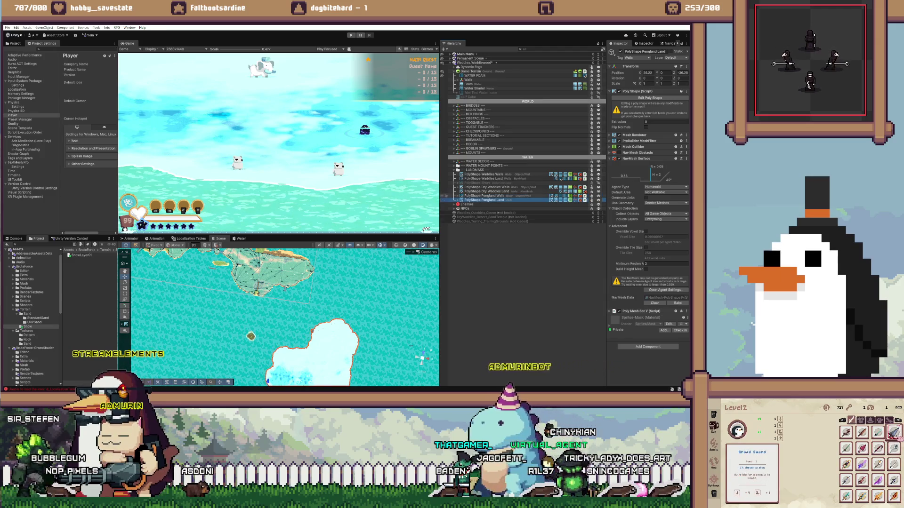
click(484, 191)
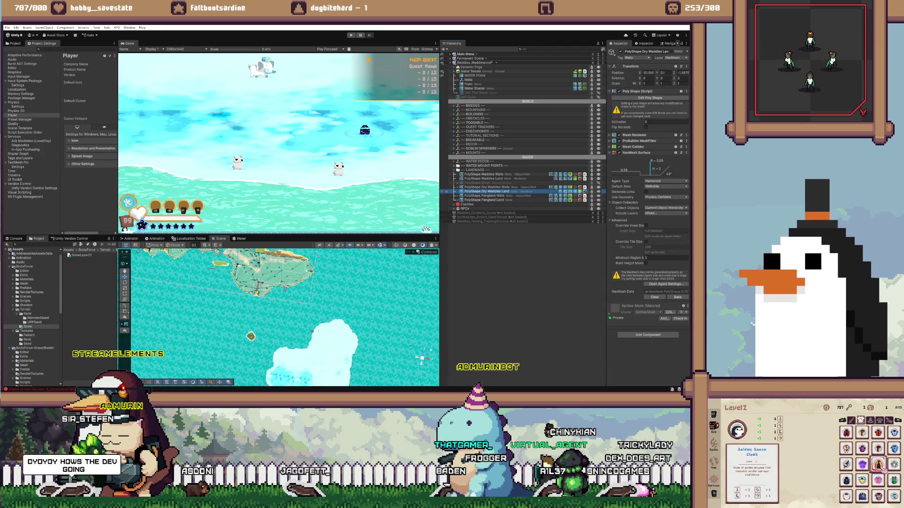
click(484, 178)
click(649, 97)
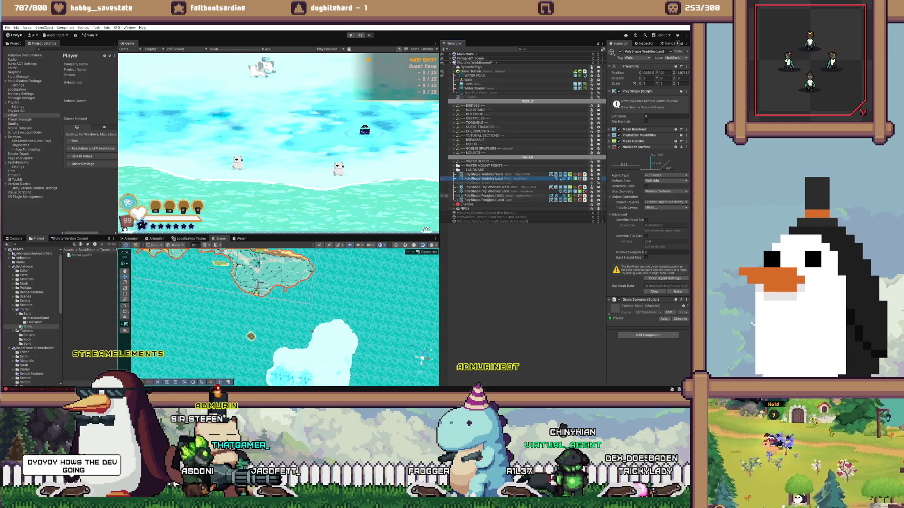
click(484, 196)
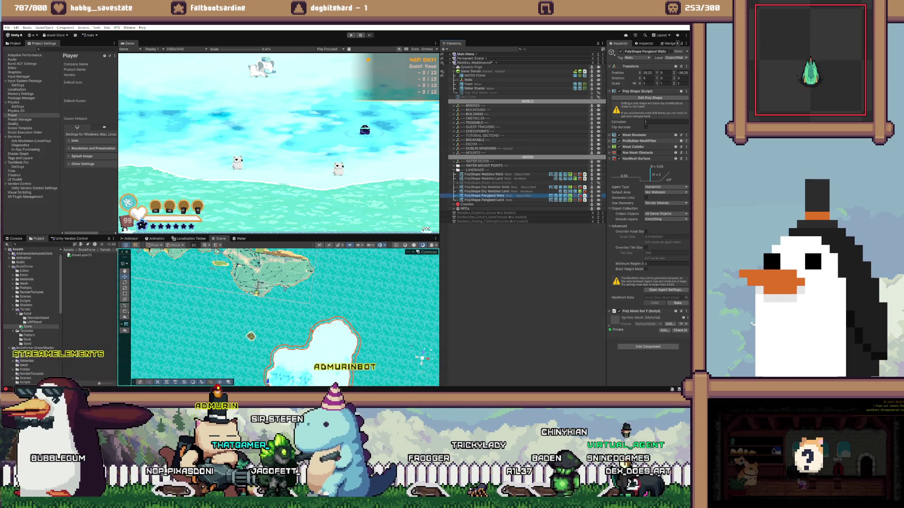
click(639, 141)
click(639, 140)
click(635, 135)
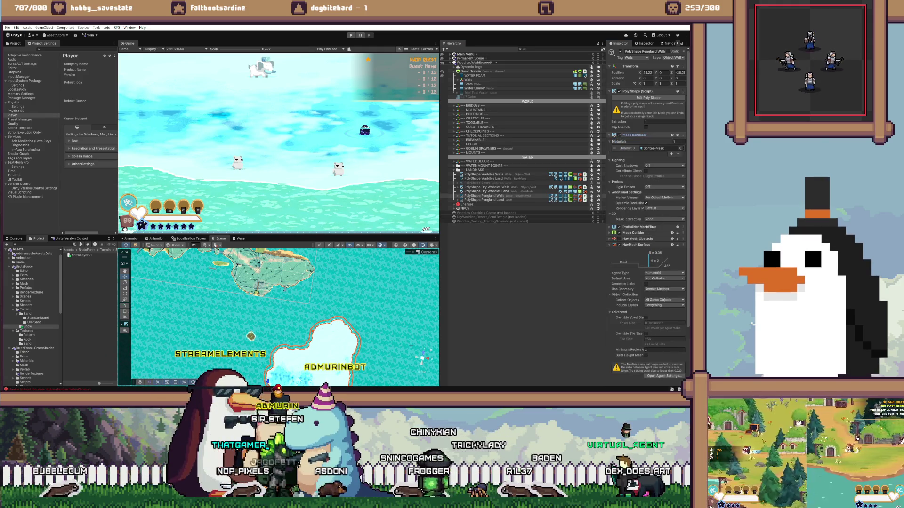
click(636, 135)
click(635, 158)
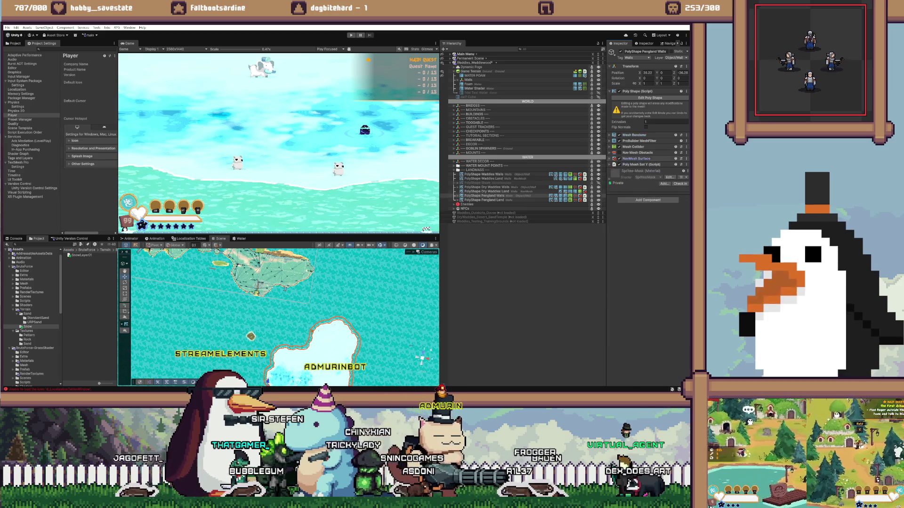
- Select PolyShape Pengland Land, switch to a side view, and set its tag to Untagged
click(635, 158)
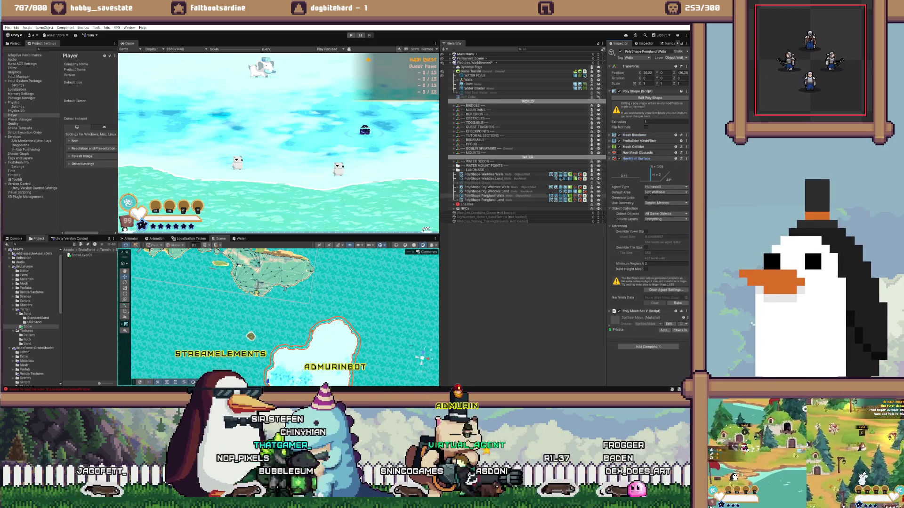
scroll(329, 320, up, 5)
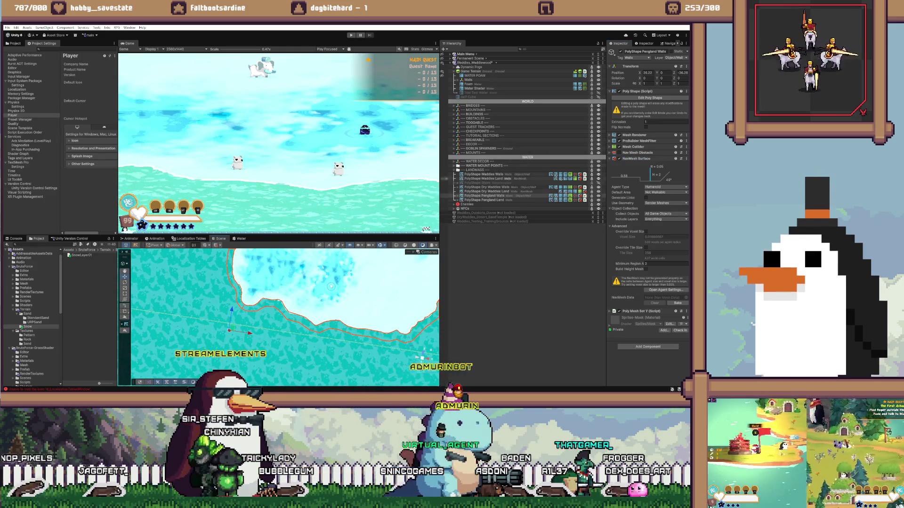
click(484, 200)
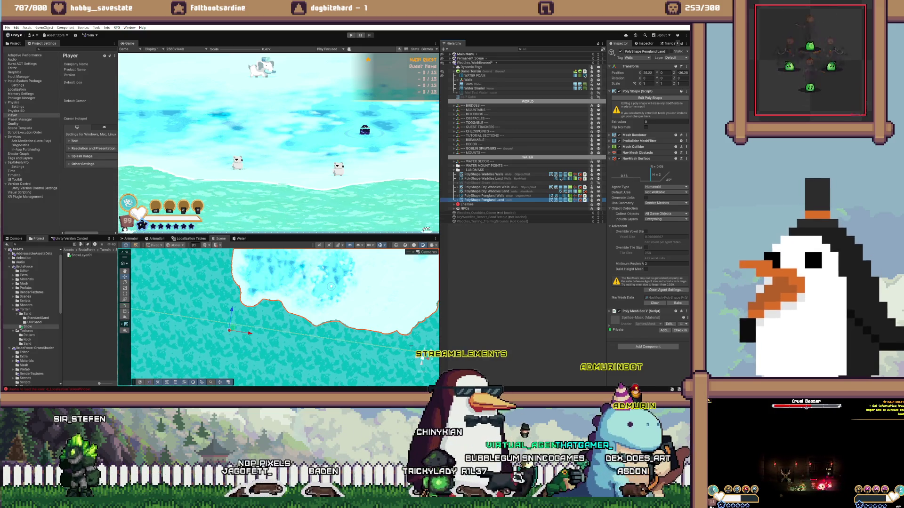
scroll(422, 357, down, 3)
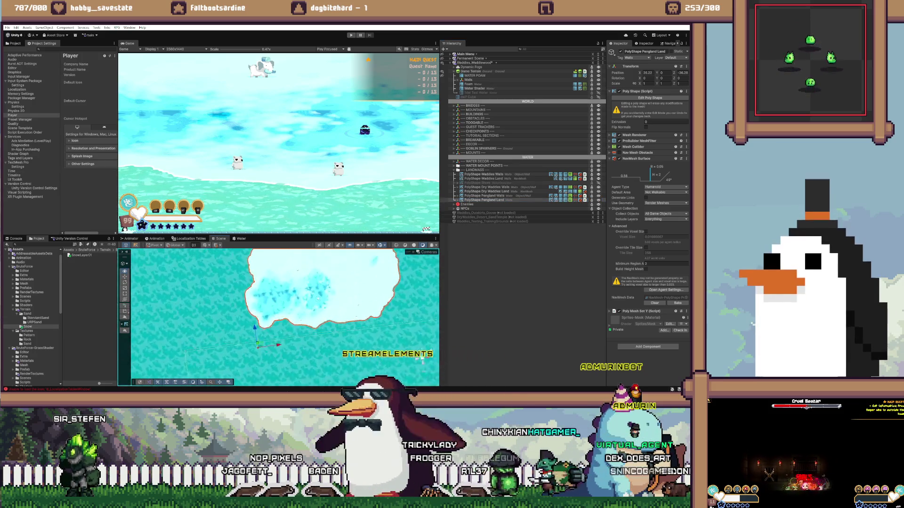
scroll(280, 315, up, 2)
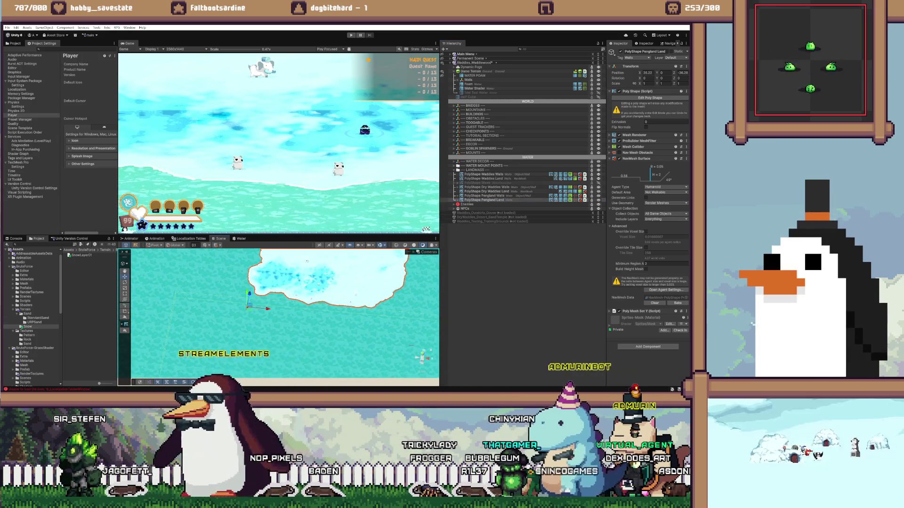
click(422, 356)
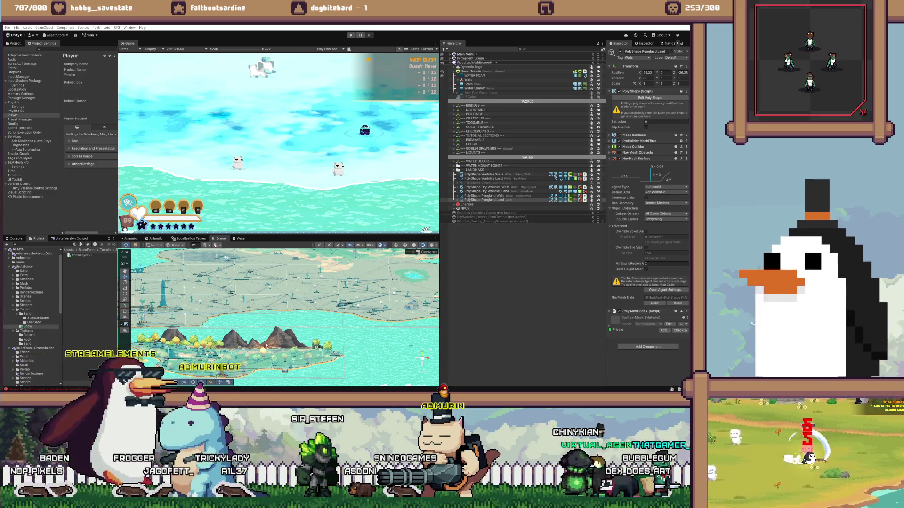
scroll(282, 311, up, 3)
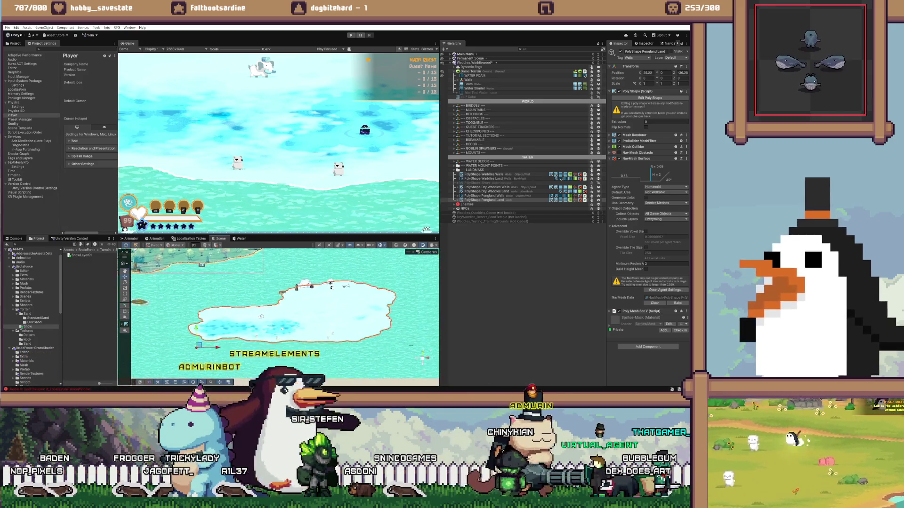
scroll(285, 310, down, 3)
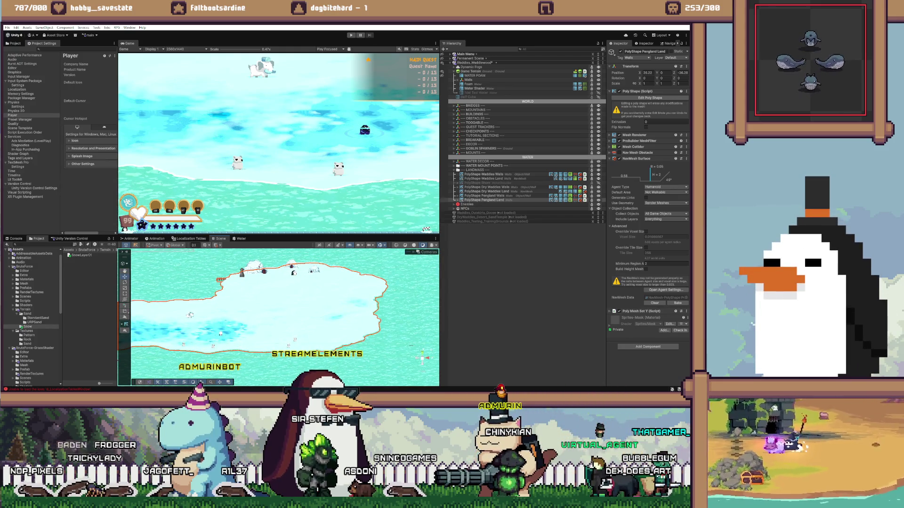
scroll(285, 311, up, 2)
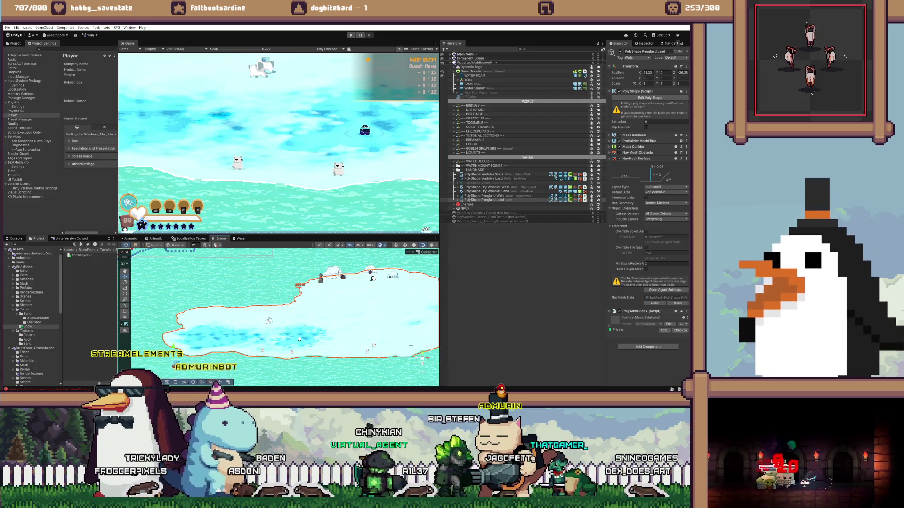
click(635, 58)
click(640, 63)
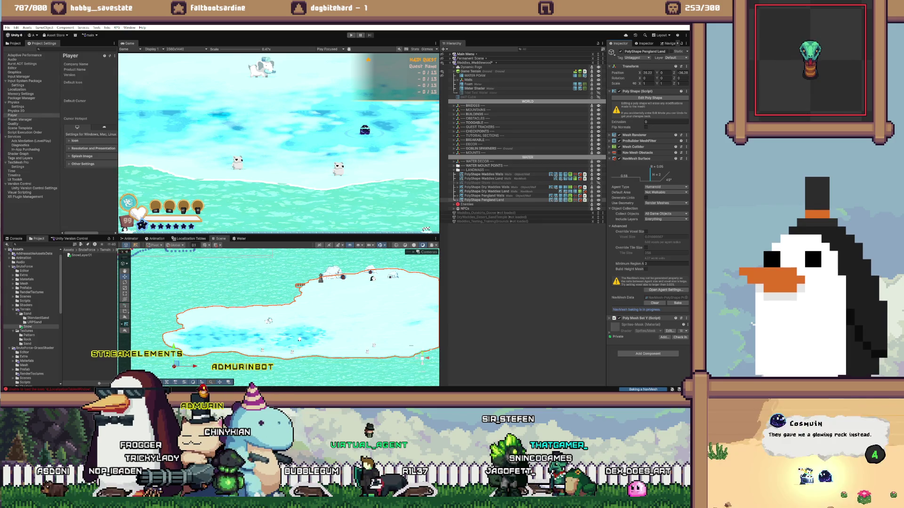
drag(268, 321, 305, 328)
scroll(306, 328, up, 5)
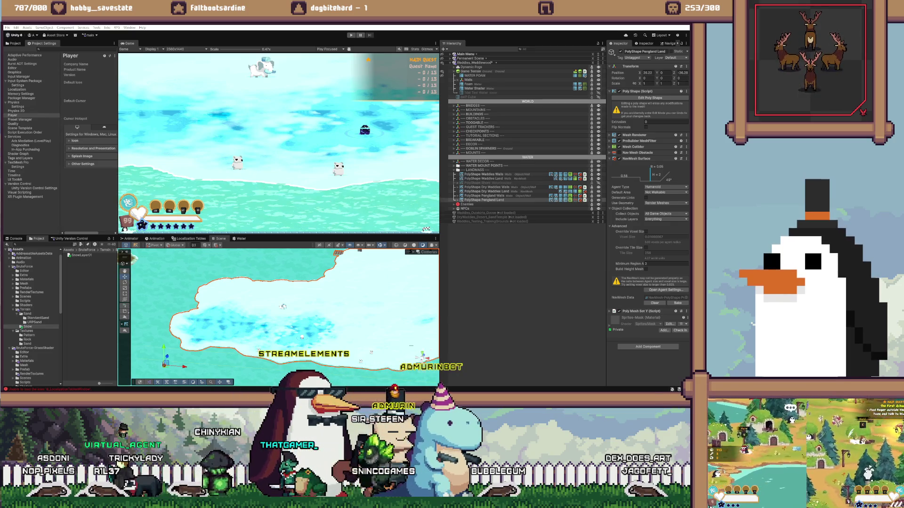
scroll(282, 315, down, 2)
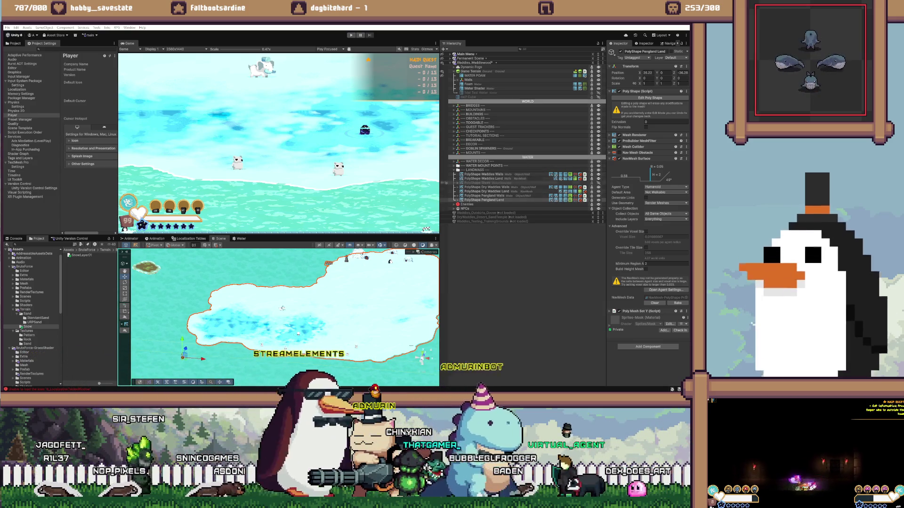
- Set Pengland Land's layer to NavMesh with 'Yes, change children', then bake
click(485, 199)
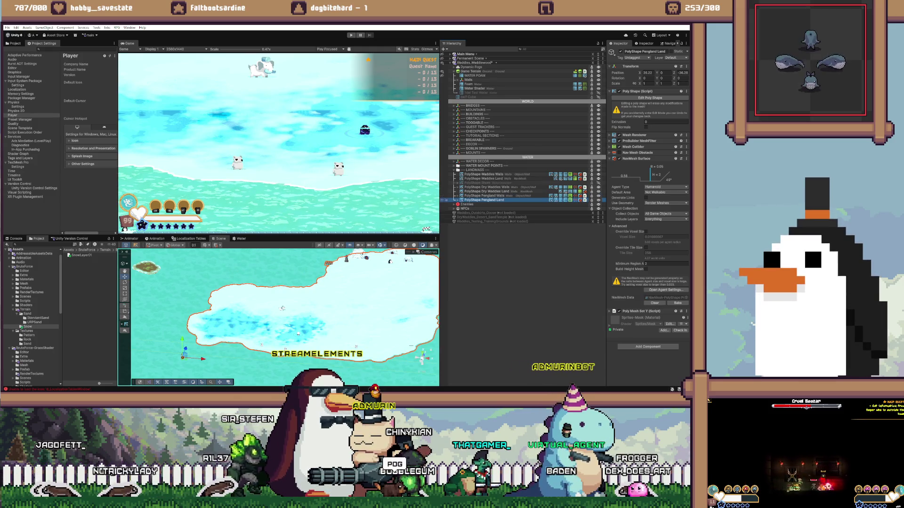
click(671, 57)
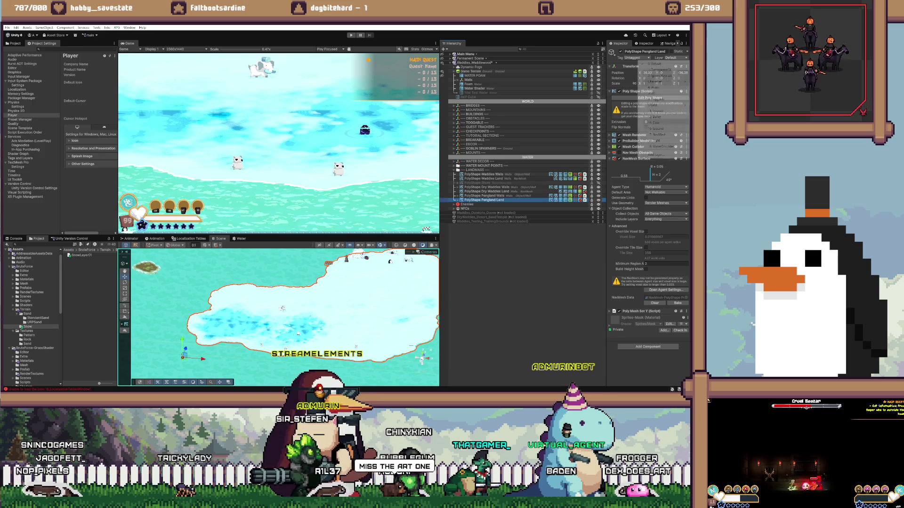
click(659, 135)
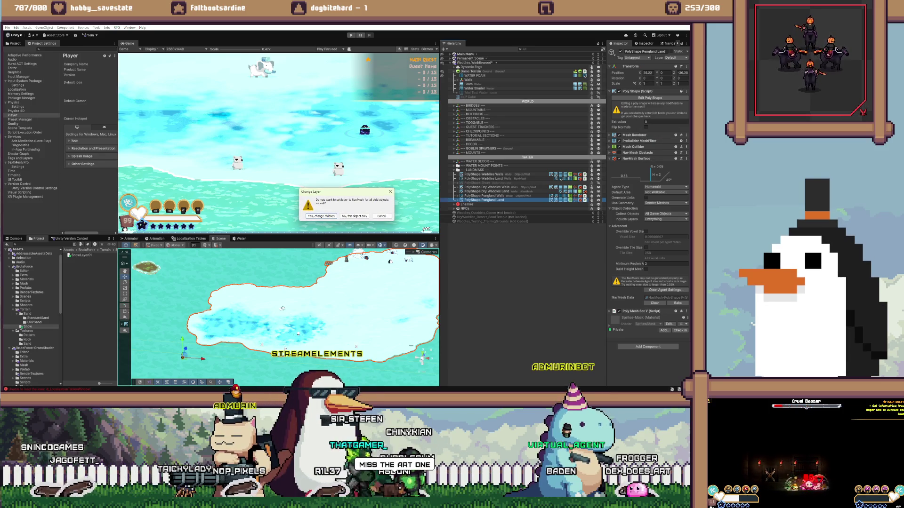
click(320, 216)
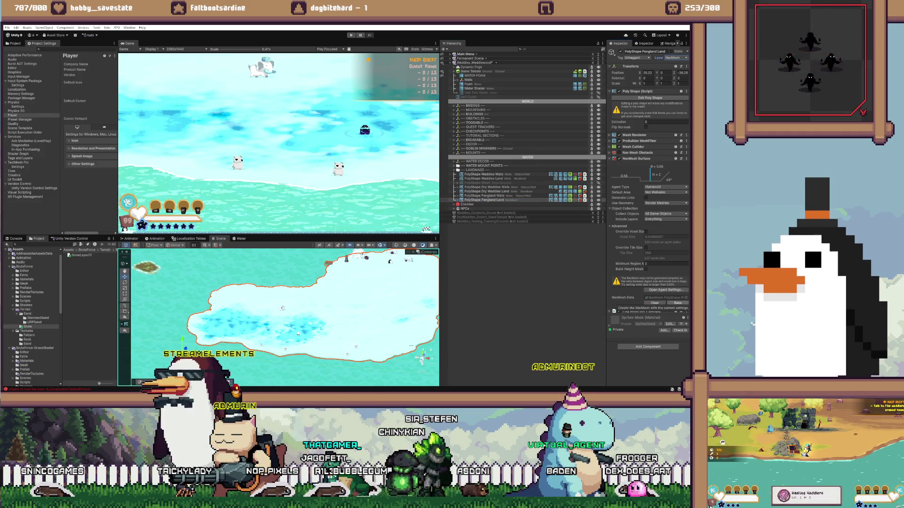
click(677, 303)
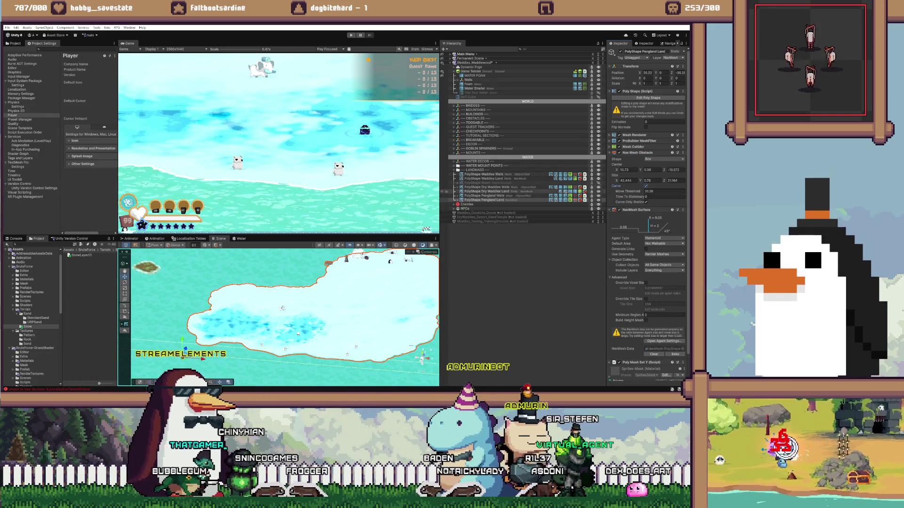
- Remove the Nav Mesh Obstacle component from Pengland Land after comparing with Dry Waddles Land
click(487, 191)
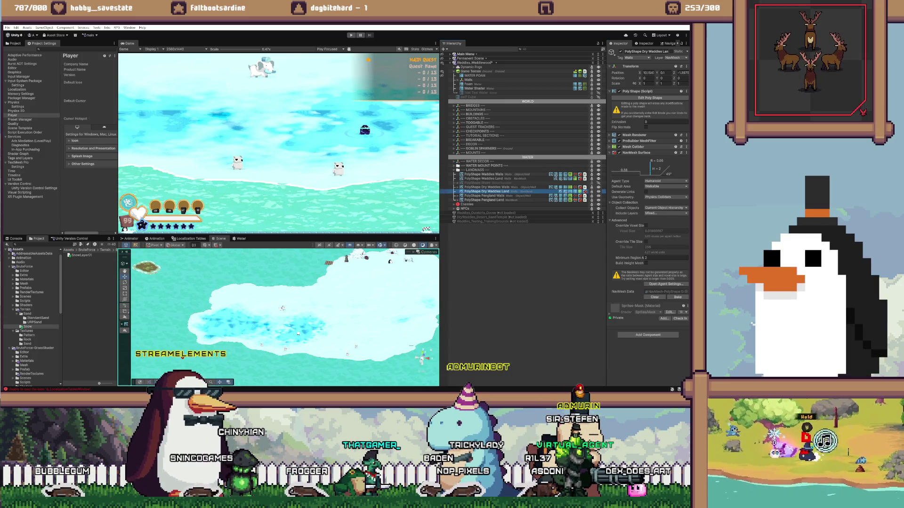
click(484, 200)
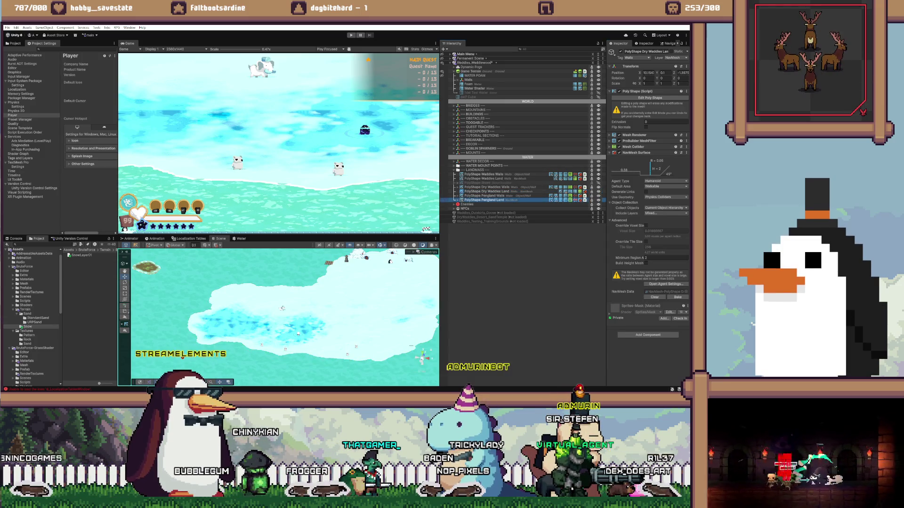
right_click(629, 153)
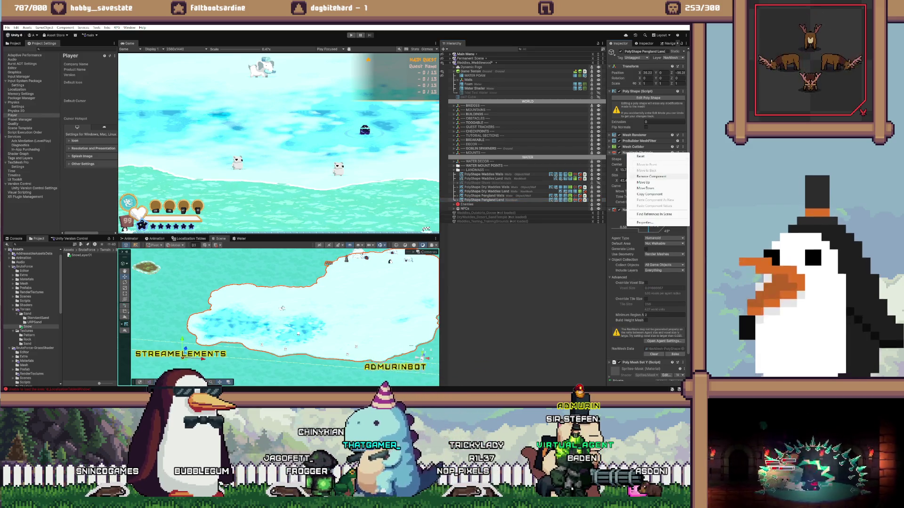
click(640, 163)
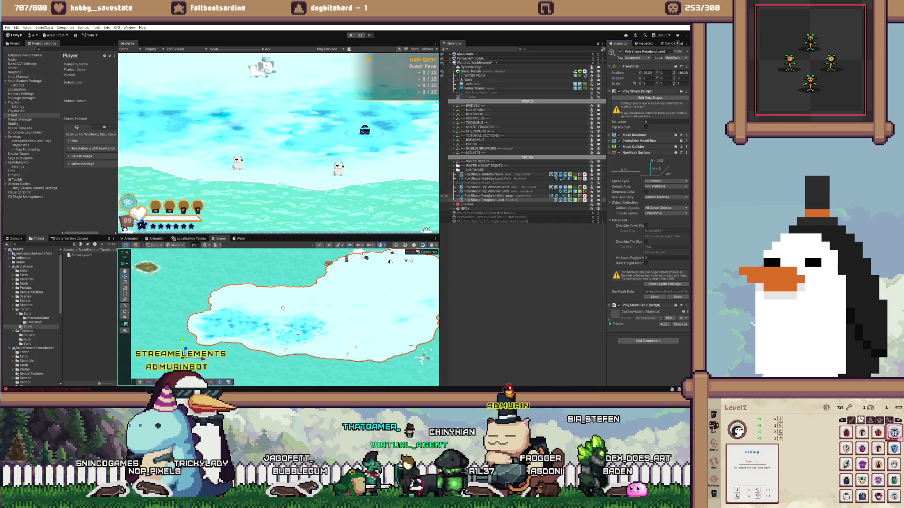
- Remove the Poly Mesh Set Y component from Pengland Land
click(486, 191)
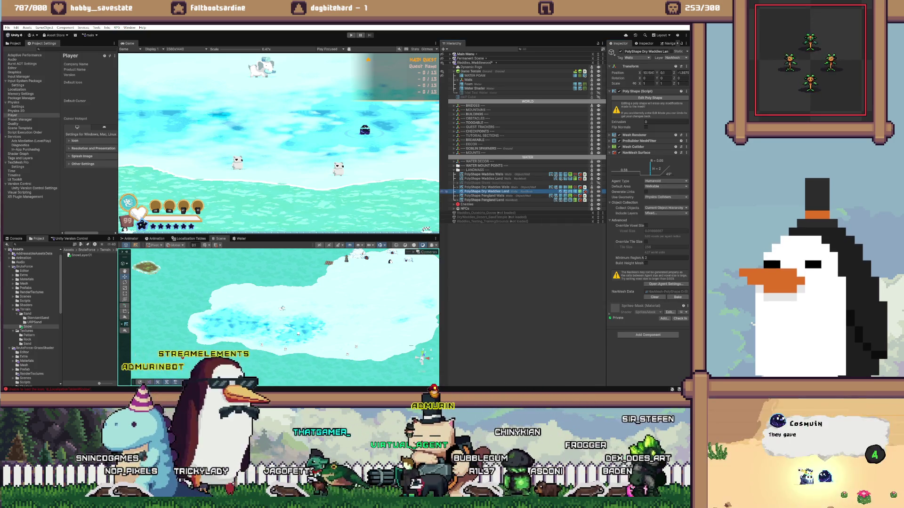
click(511, 200)
click(484, 200)
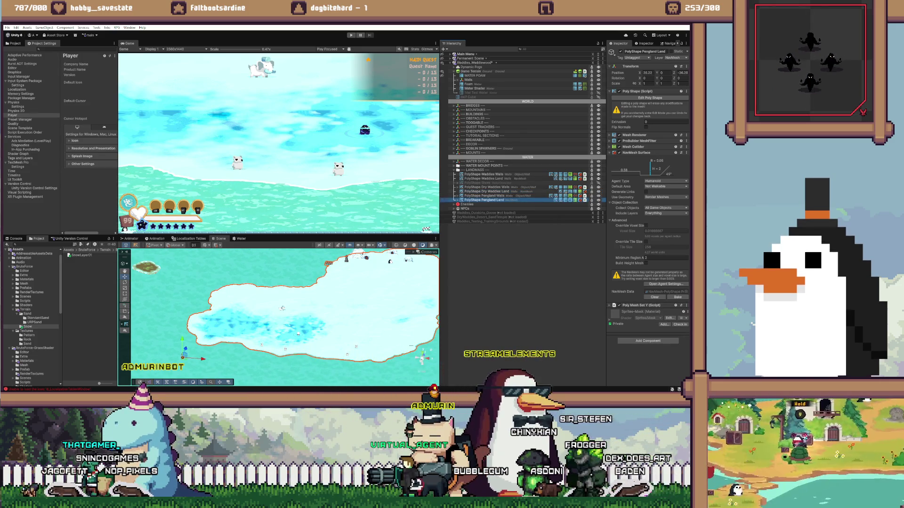
right_click(630, 304)
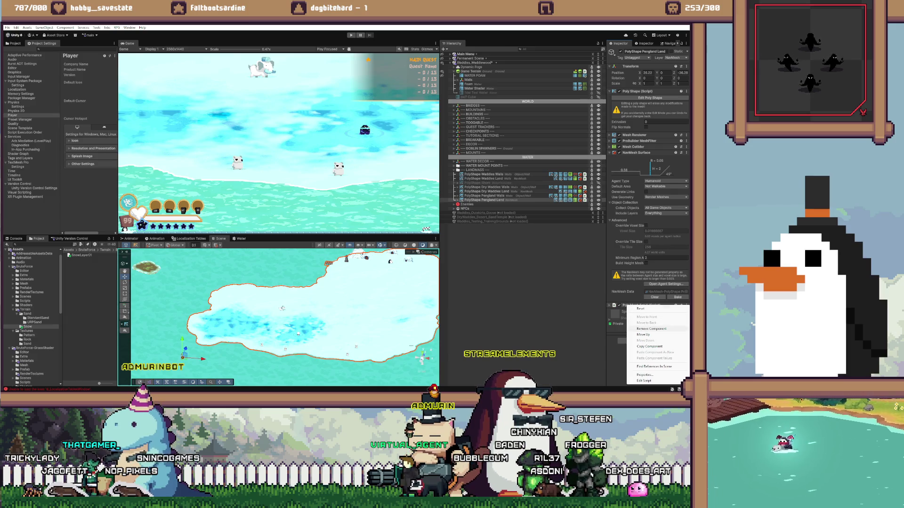
click(651, 329)
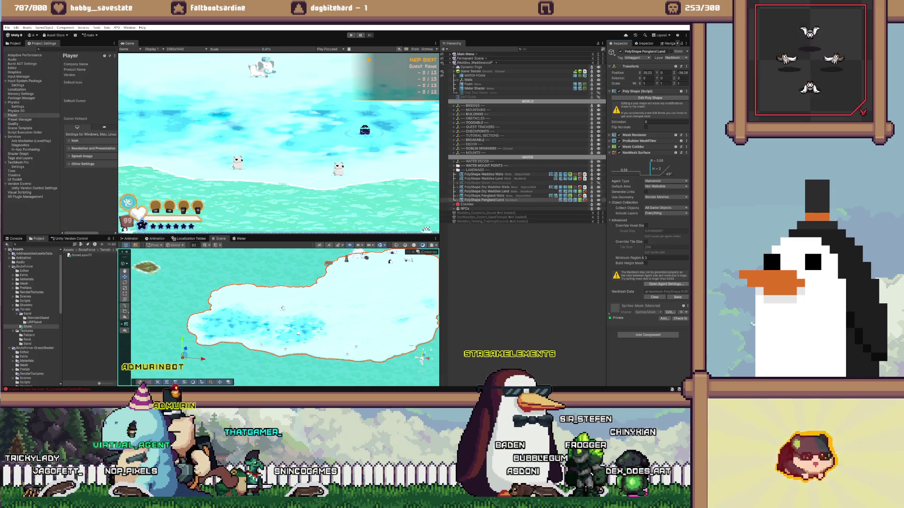
click(485, 191)
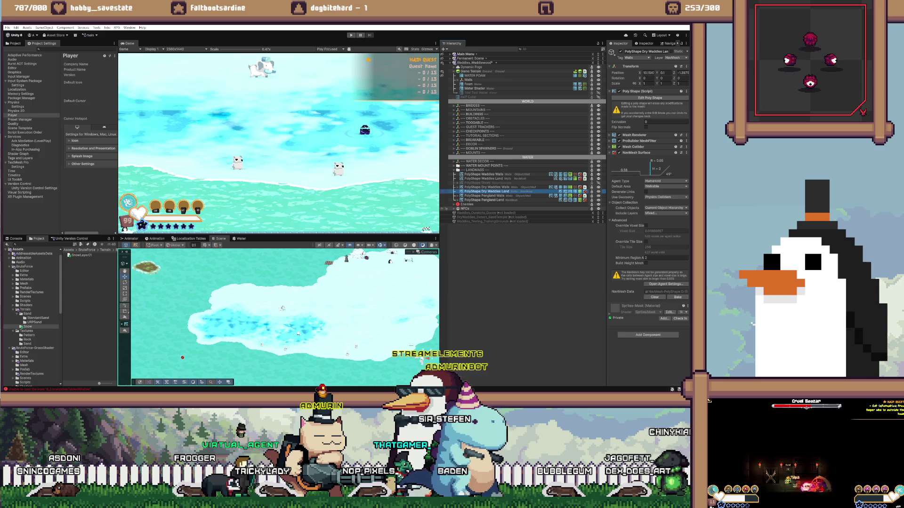
- Set Pengland Land's NavMesh Surface Default Area to Walkable, matching Dry Waddles Land
click(484, 200)
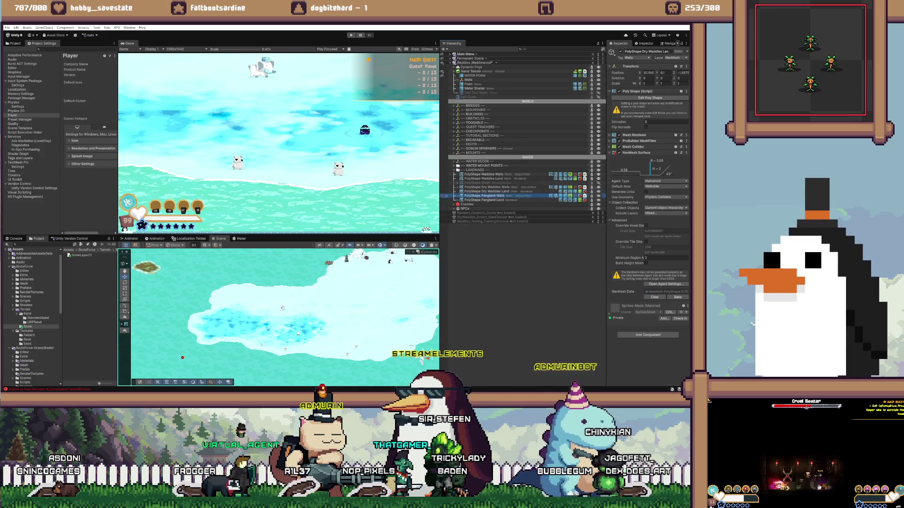
click(486, 191)
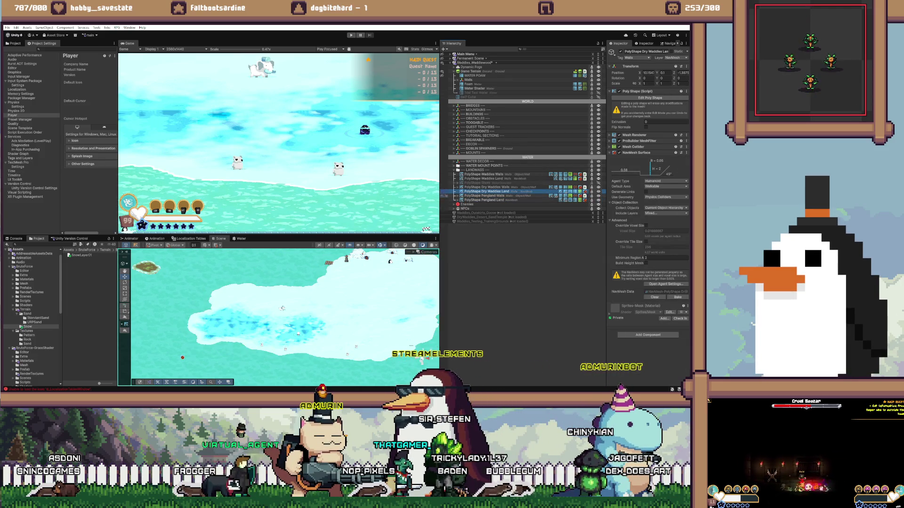
click(484, 200)
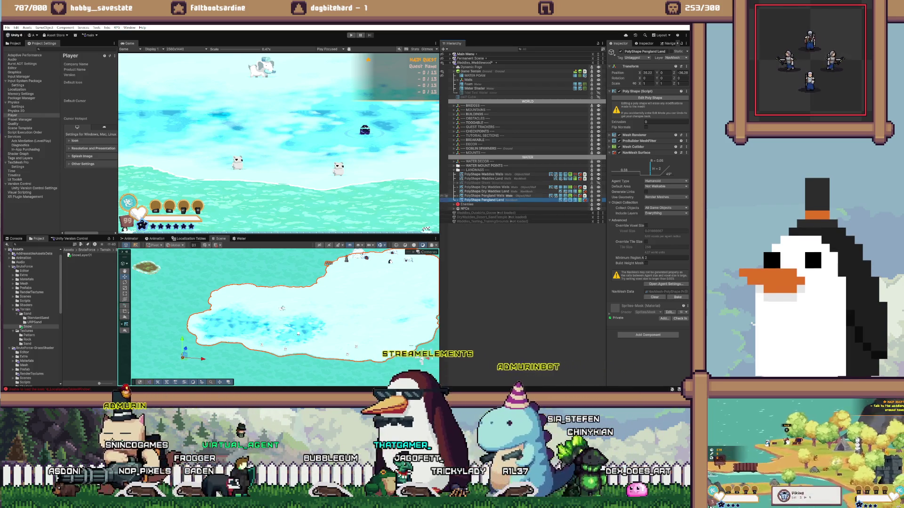
click(486, 191)
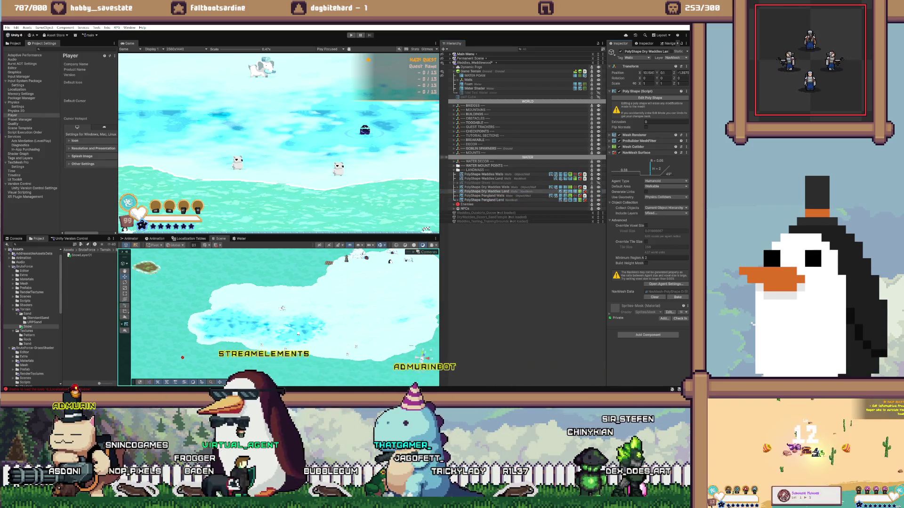
click(484, 199)
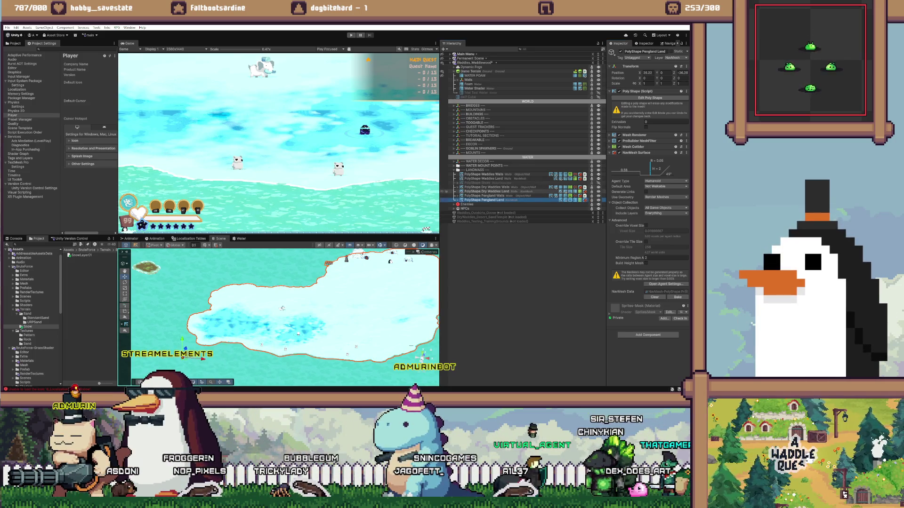
click(486, 191)
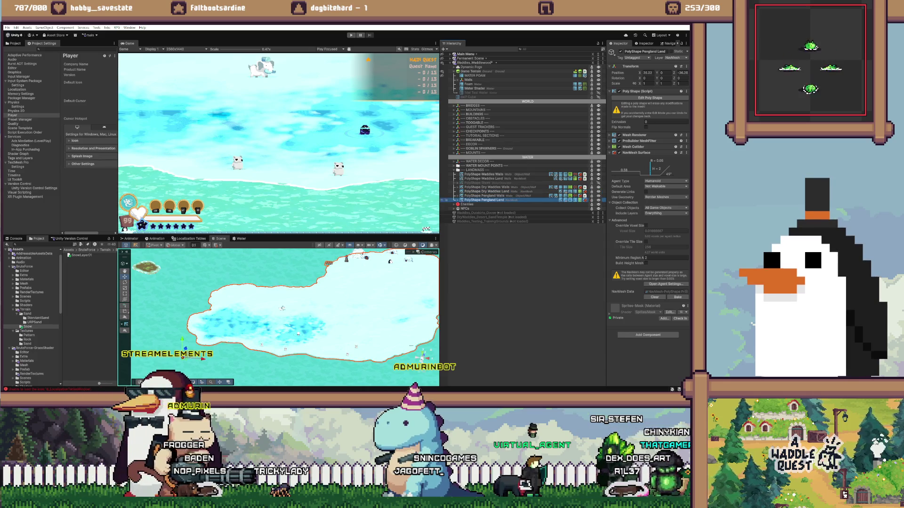
click(665, 187)
click(651, 193)
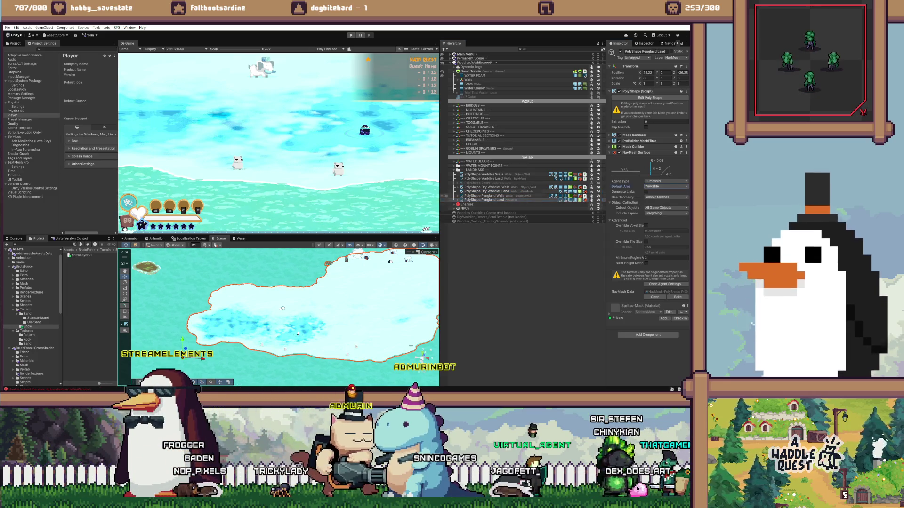
- Set Pengland Land's Collect Objects to Current Object Hierarchy
click(485, 191)
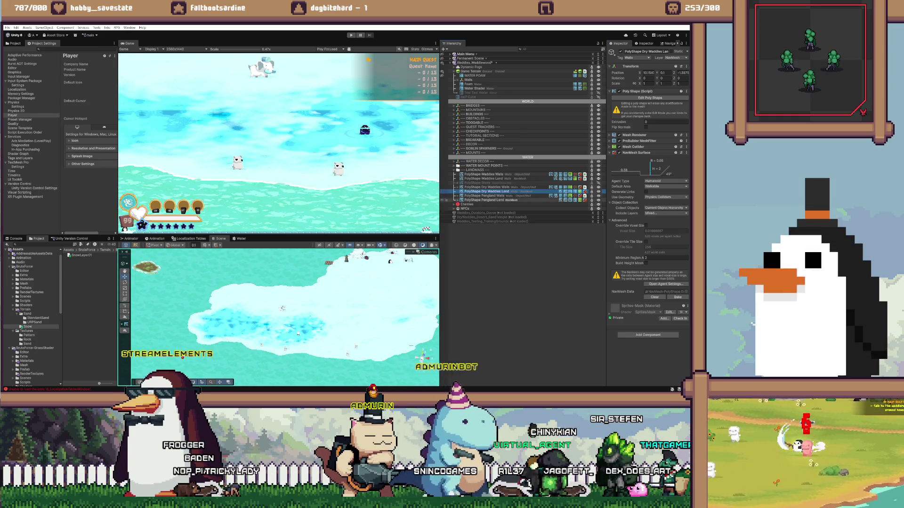
click(665, 197)
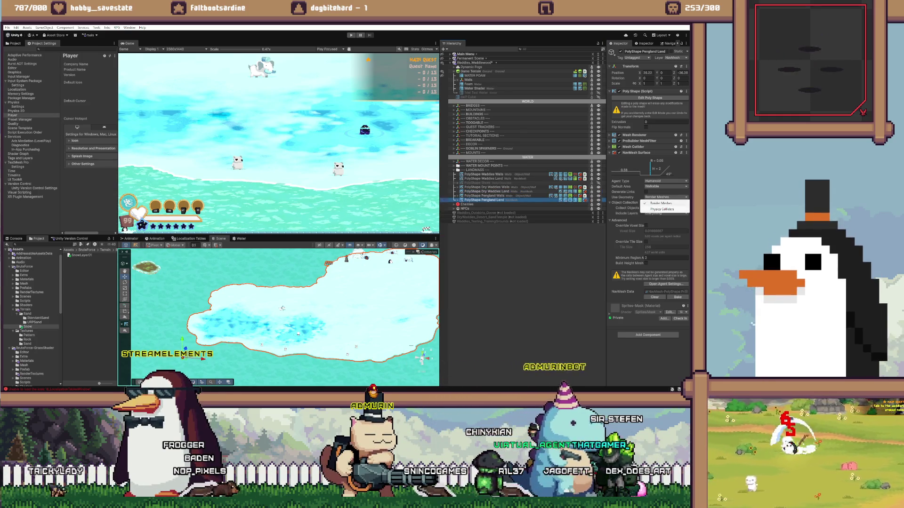
click(661, 209)
click(485, 191)
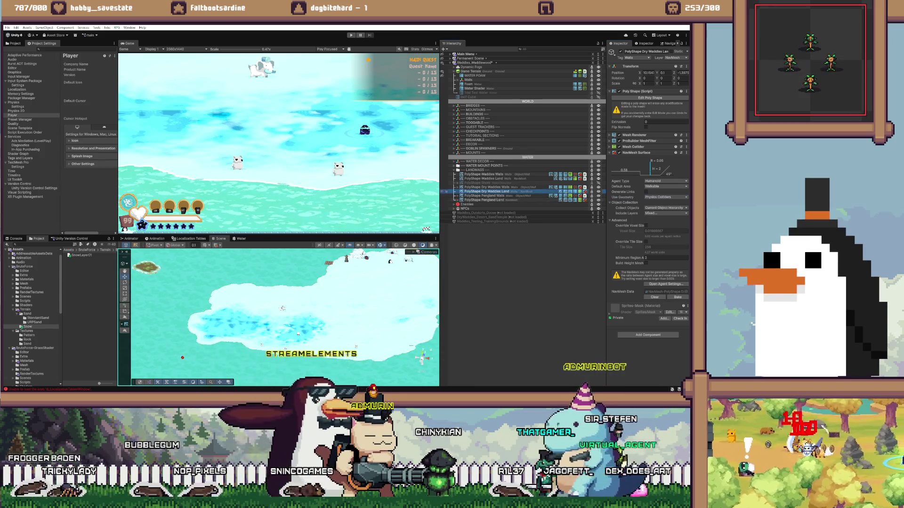
click(484, 200)
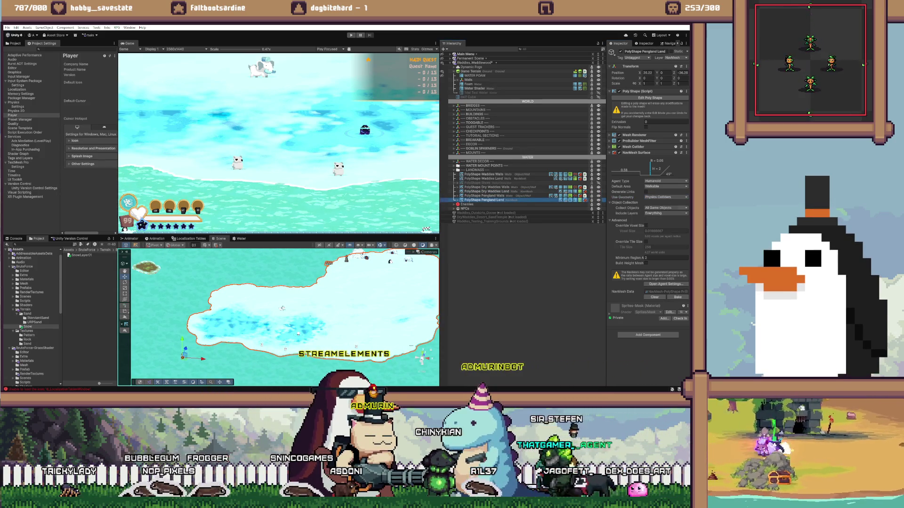
click(665, 208)
click(640, 225)
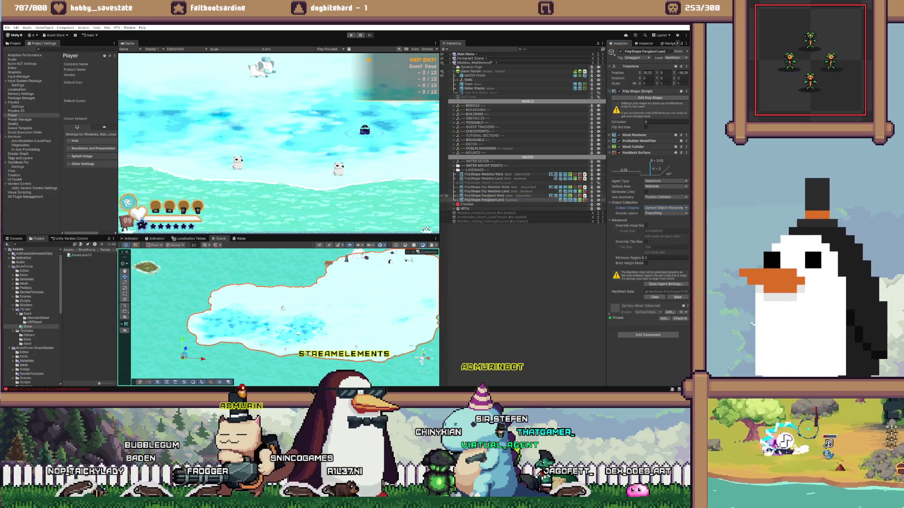
click(665, 214)
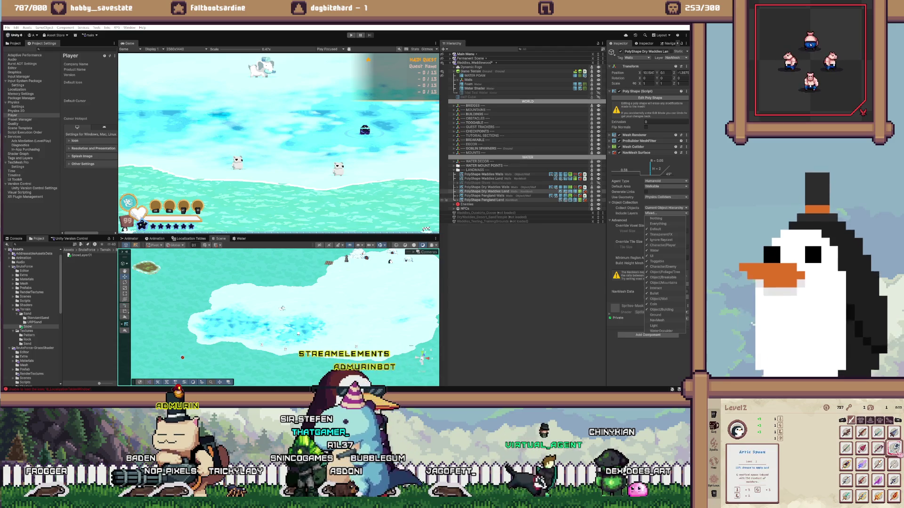
- Compare PolyShape Pengland Land's NavMesh Surface included layers with Dry Waddles Land's settings
click(485, 200)
click(665, 213)
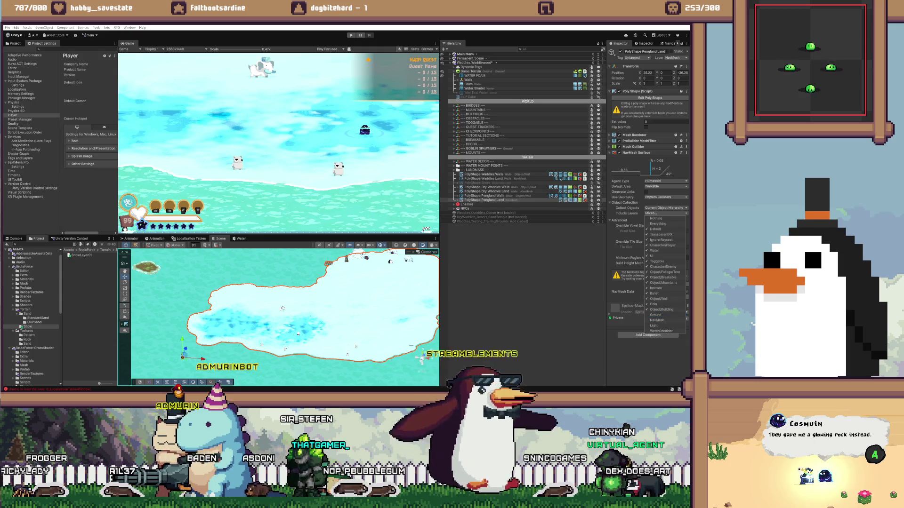
key(Escape)
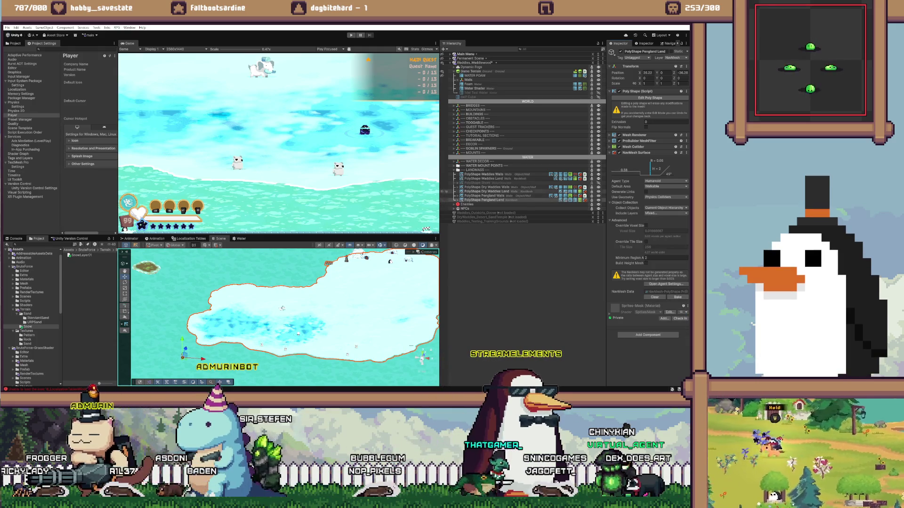
click(444, 192)
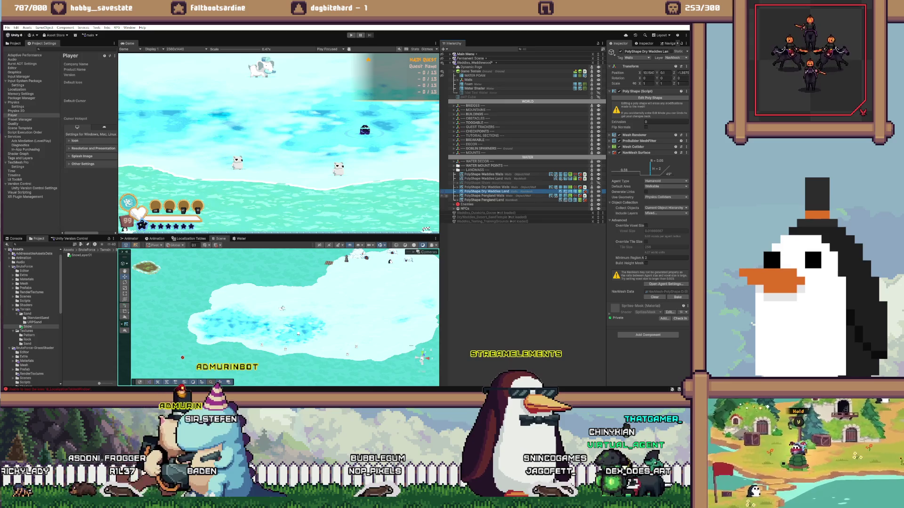
click(444, 200)
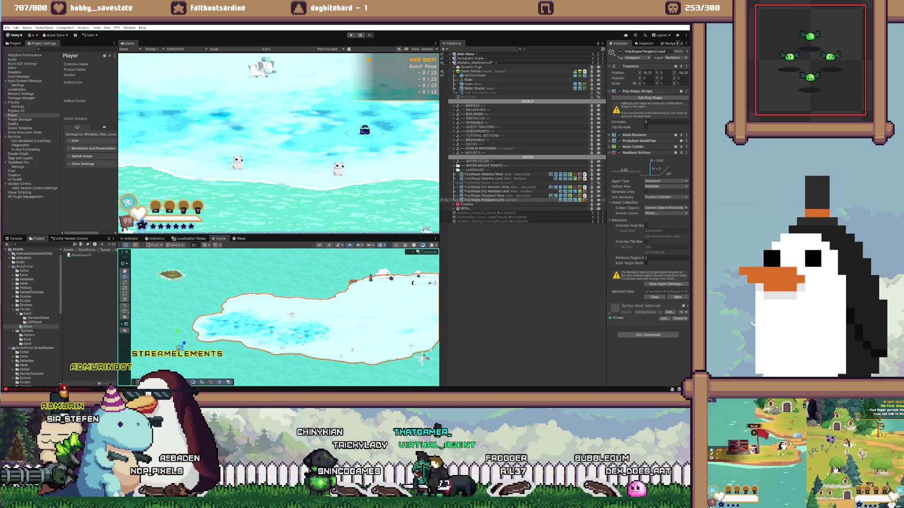
- Duplicate PolyShape Pengland Walls and bake a NavMesh, then undo the accidental duplicate
click(484, 196)
key(ctrl+d)
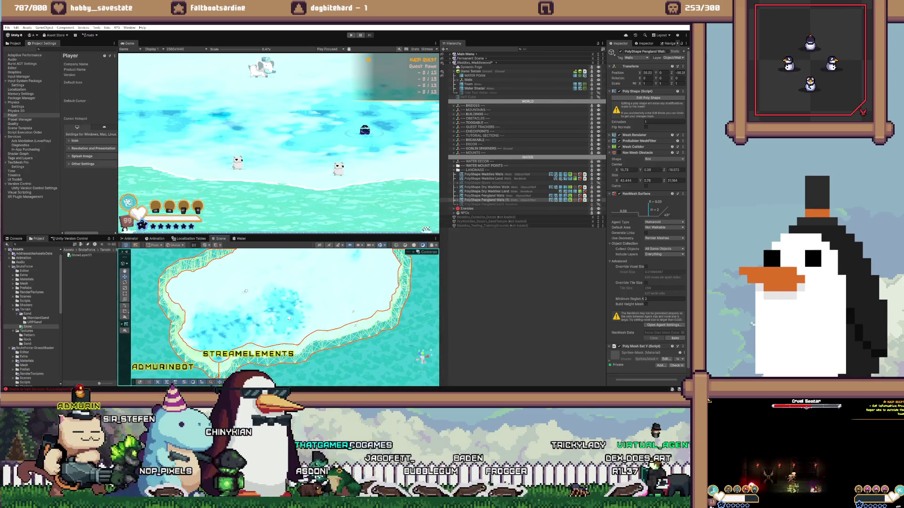
click(675, 338)
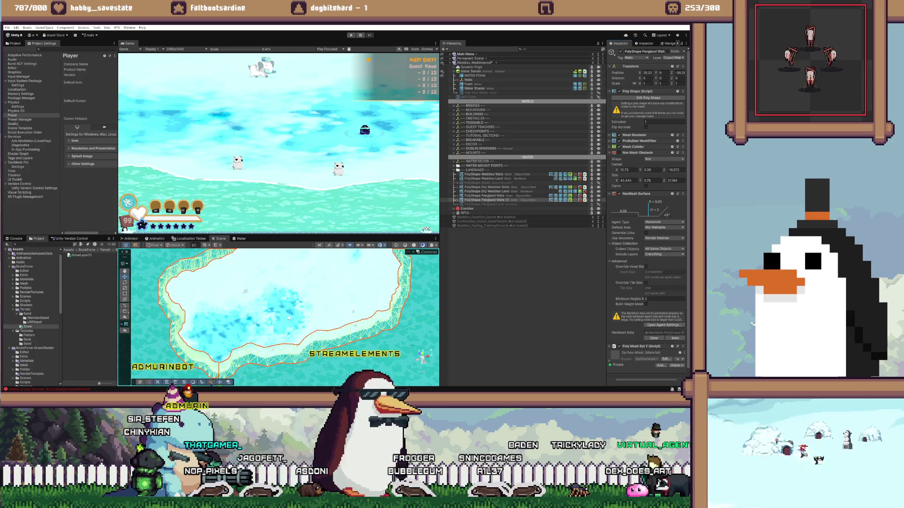
scroll(289, 318, down, 6)
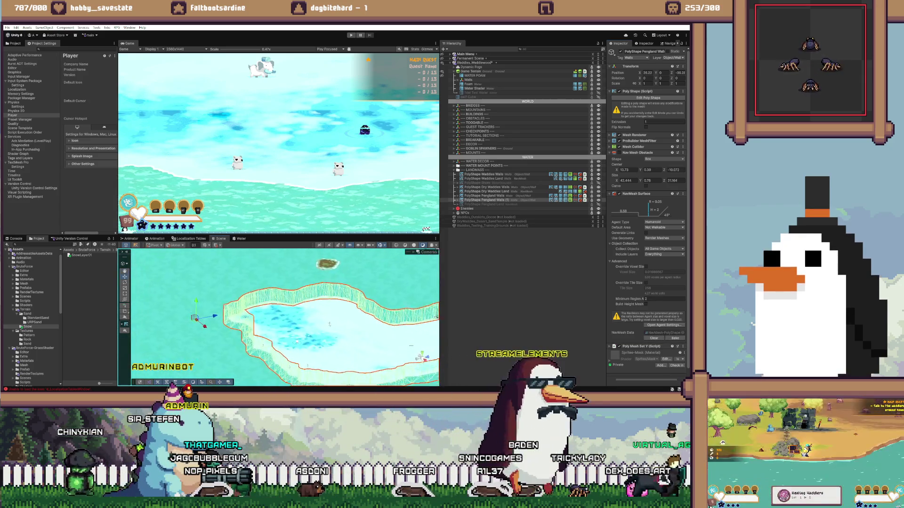
scroll(285, 307, up, 6)
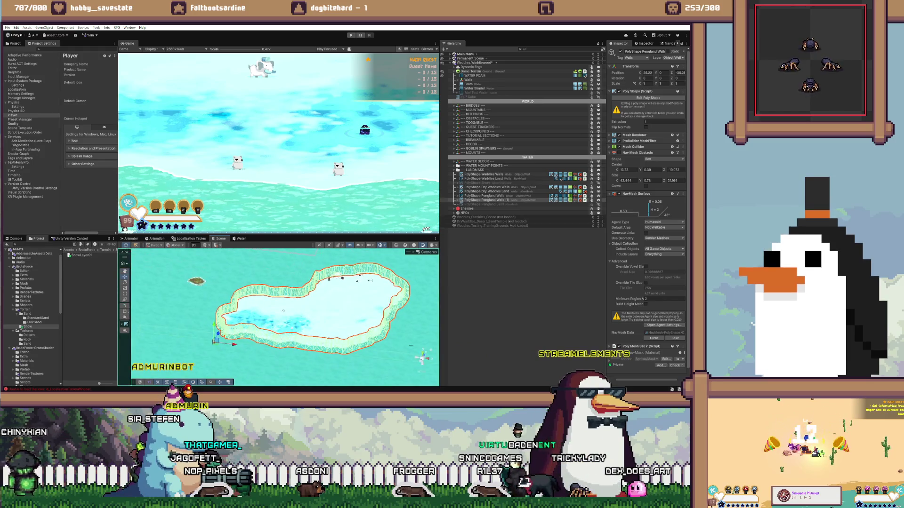
key(ctrl+z)
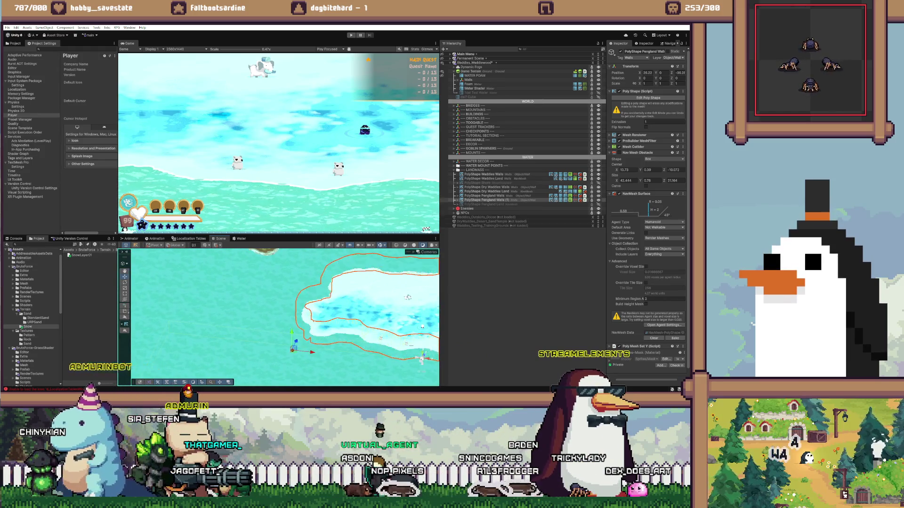
key(f)
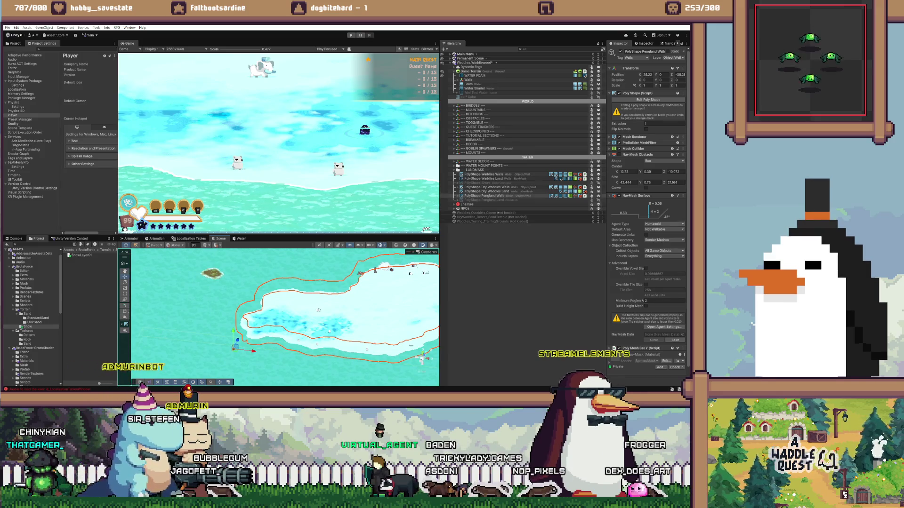
- Clear Pengland Land's baked NavMesh data and view the snow island from a low angle
key(ctrl+z)
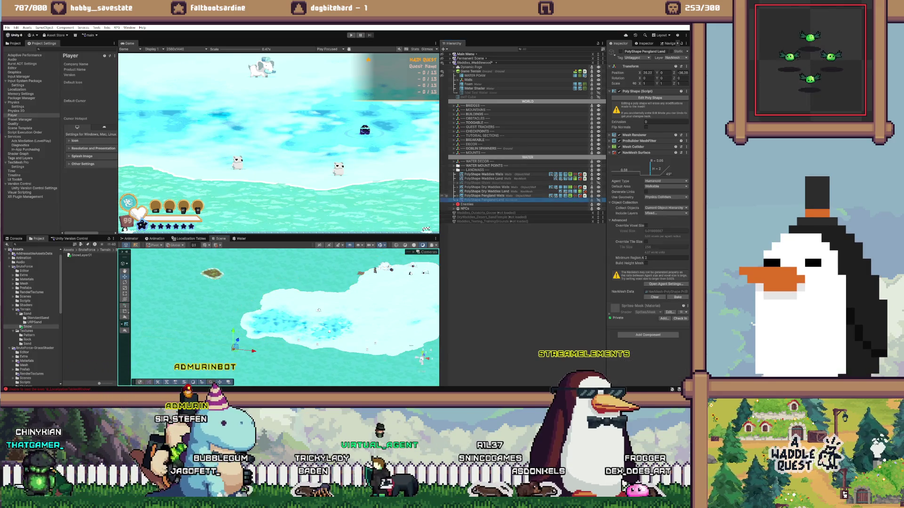
key(ctrl+z)
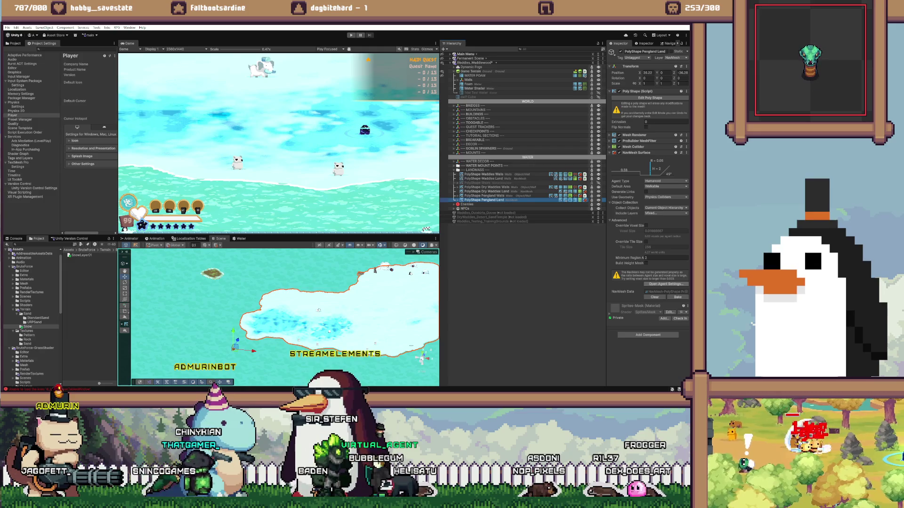
click(654, 297)
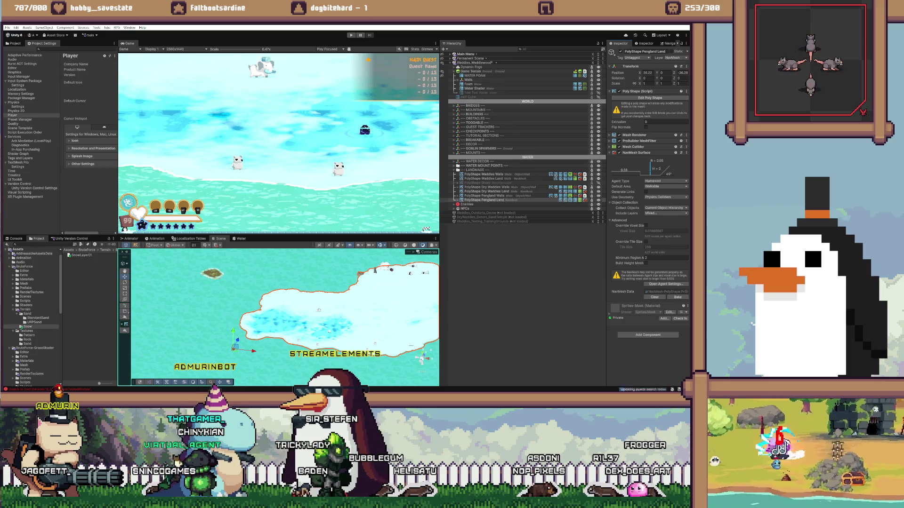
key(f)
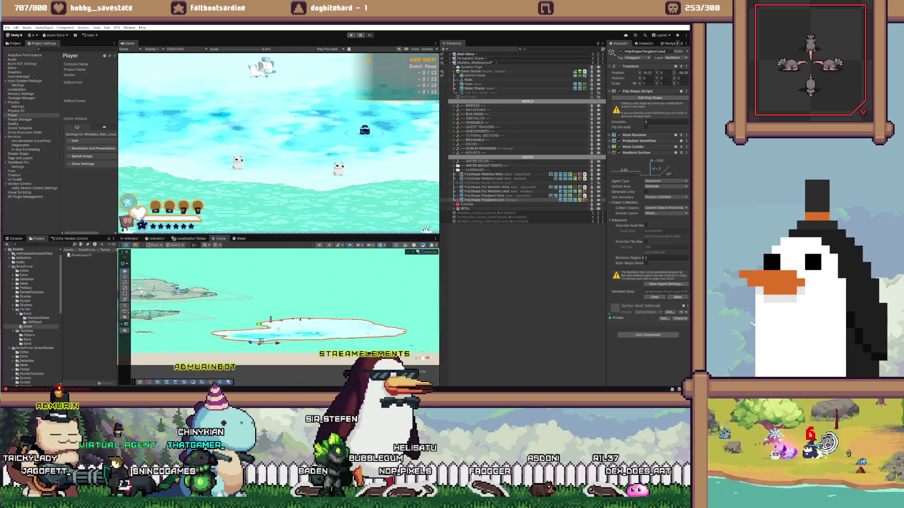
drag(422, 360, 423, 356)
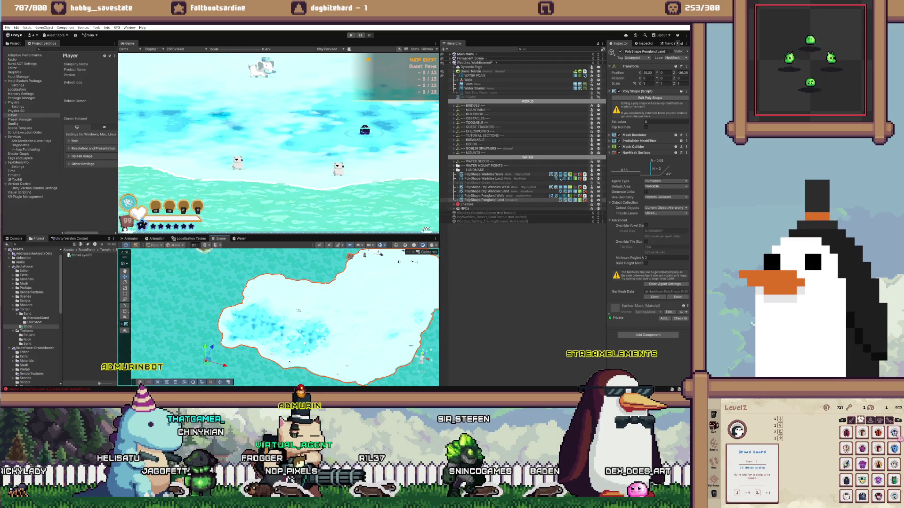
- Tag PolyShape Pengland Land as Walls after comparing it with Dry Waddles Land
click(486, 191)
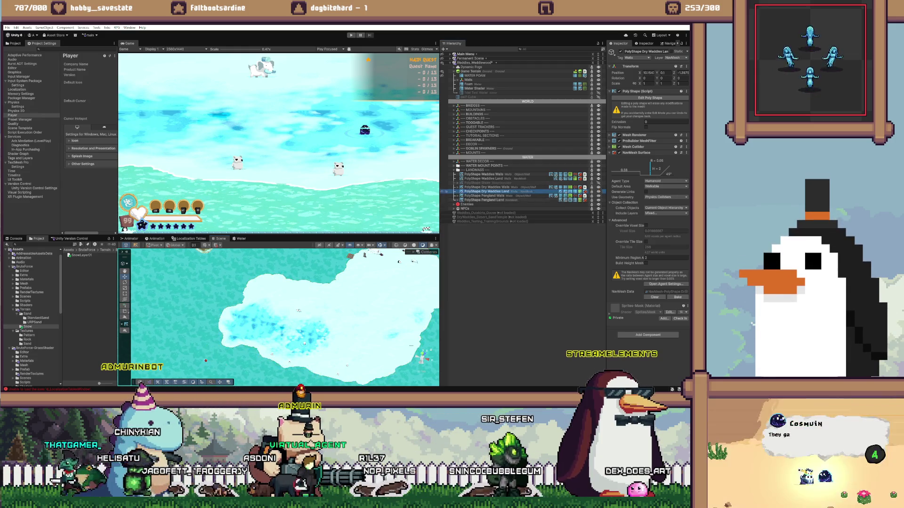
click(483, 200)
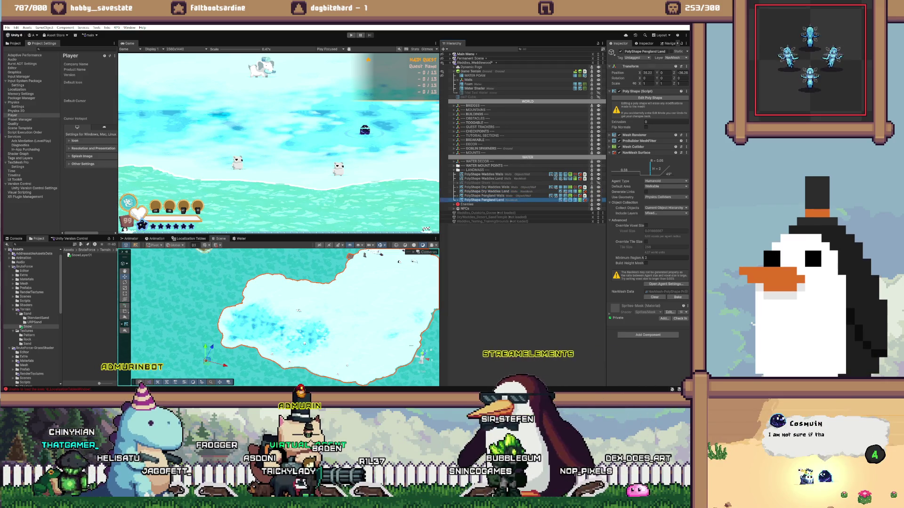
click(636, 58)
key(Escape)
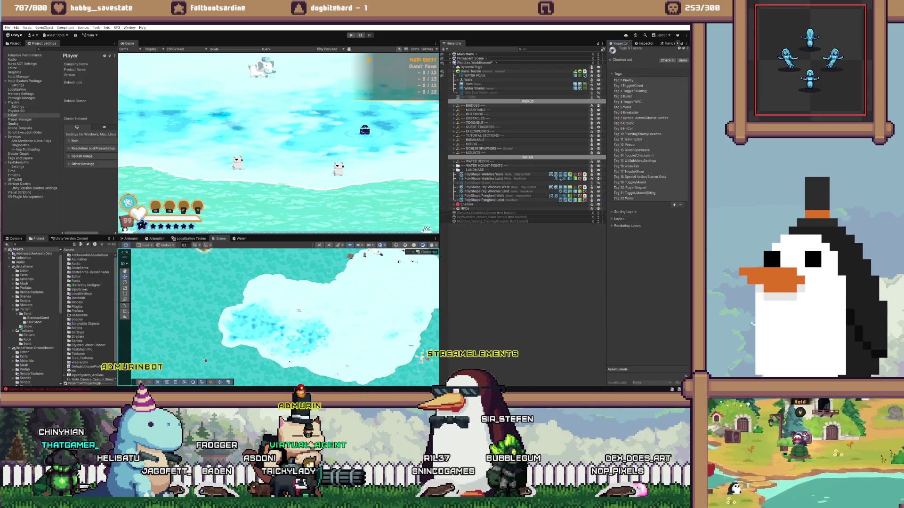
click(636, 57)
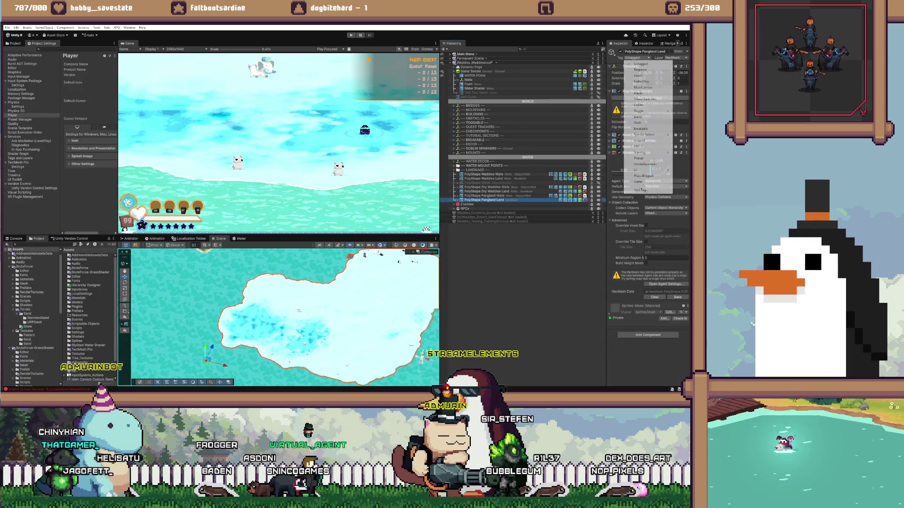
click(637, 122)
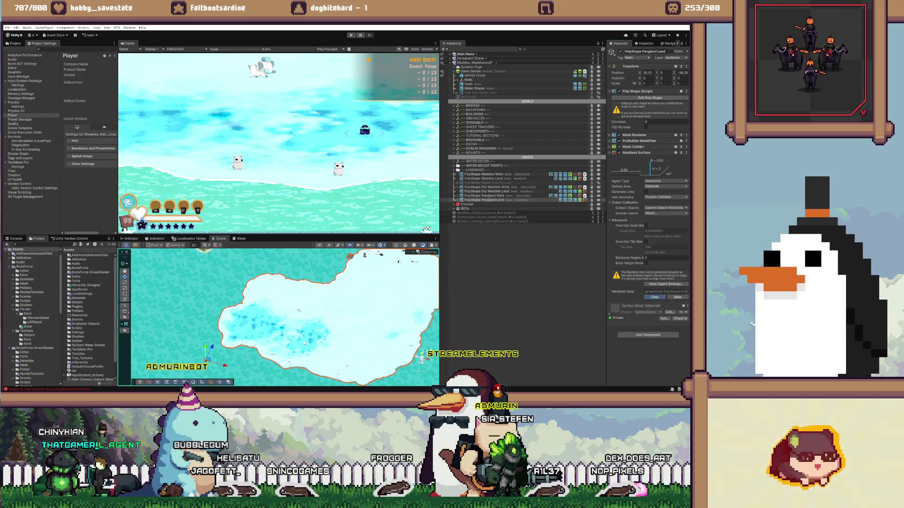
- Clear Pengland Land's NavMesh data and expand its Mesh Renderer and ProBuilder MeshFilter settings
click(654, 297)
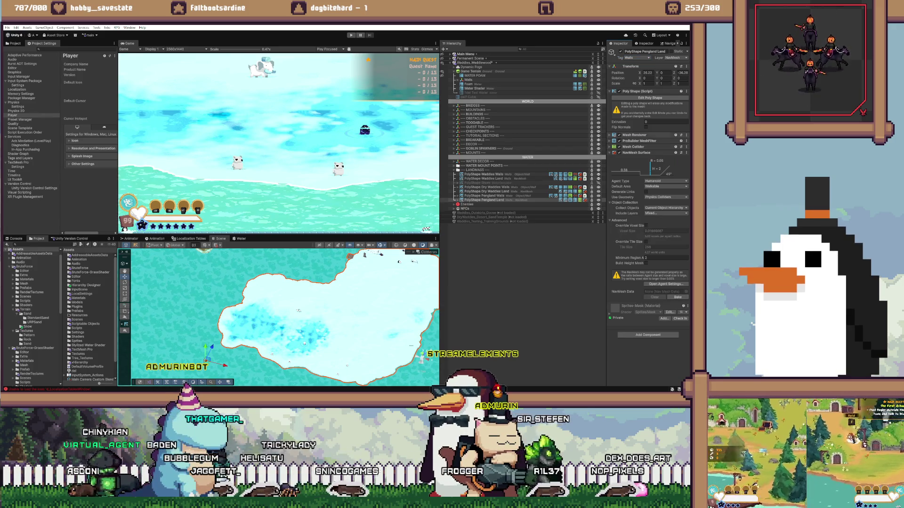
click(634, 135)
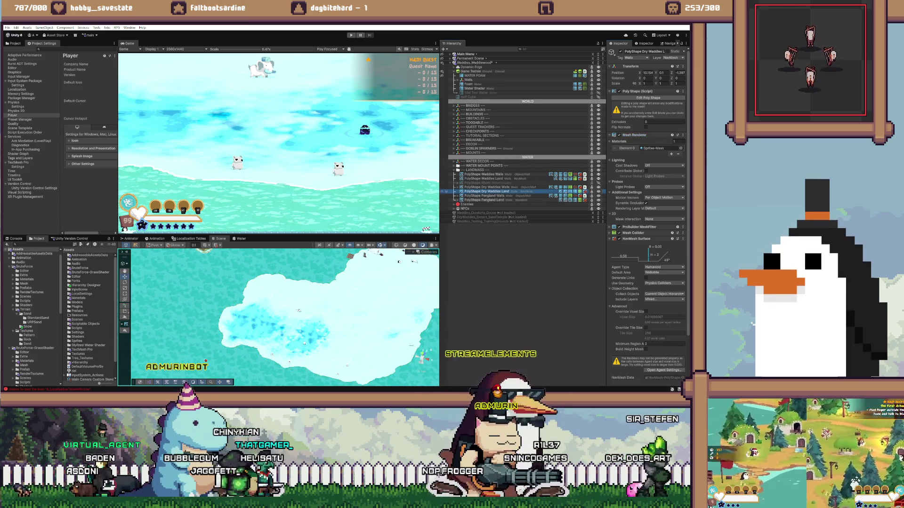
click(485, 199)
click(634, 135)
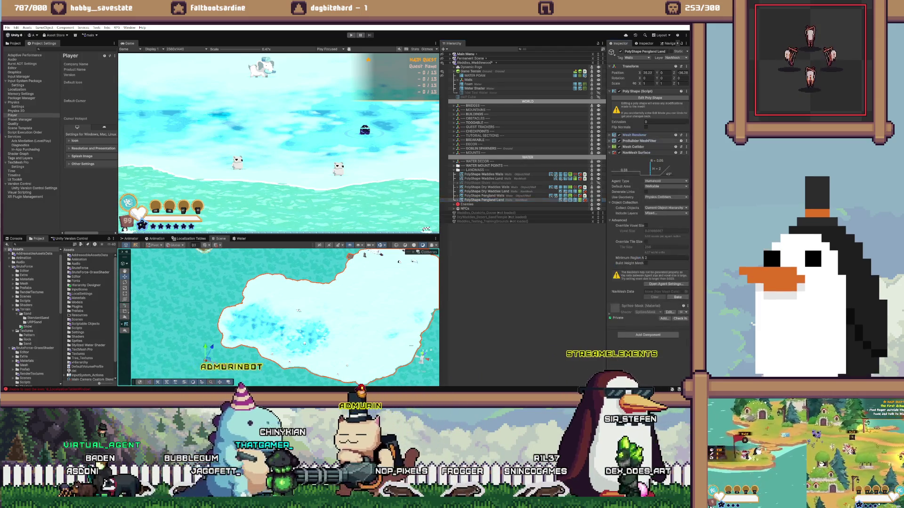
click(635, 141)
- Match Dry Waddles Land's Mesh Collider by setting Pengland Land's physics material to None
click(485, 192)
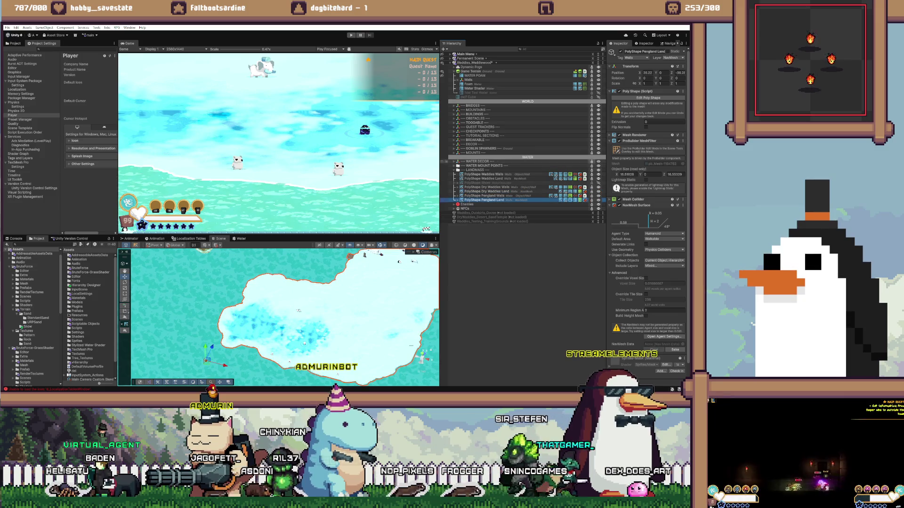
key(ctrl+z)
click(485, 191)
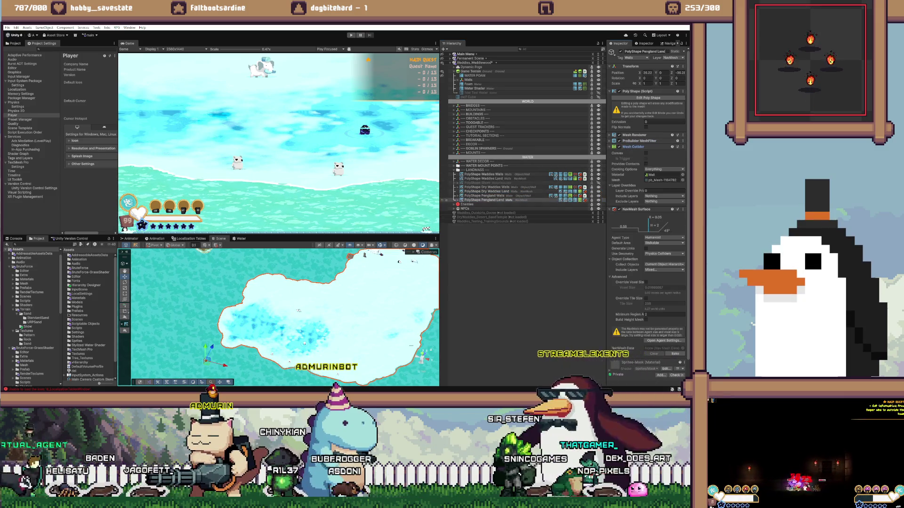
key(ctrl+z)
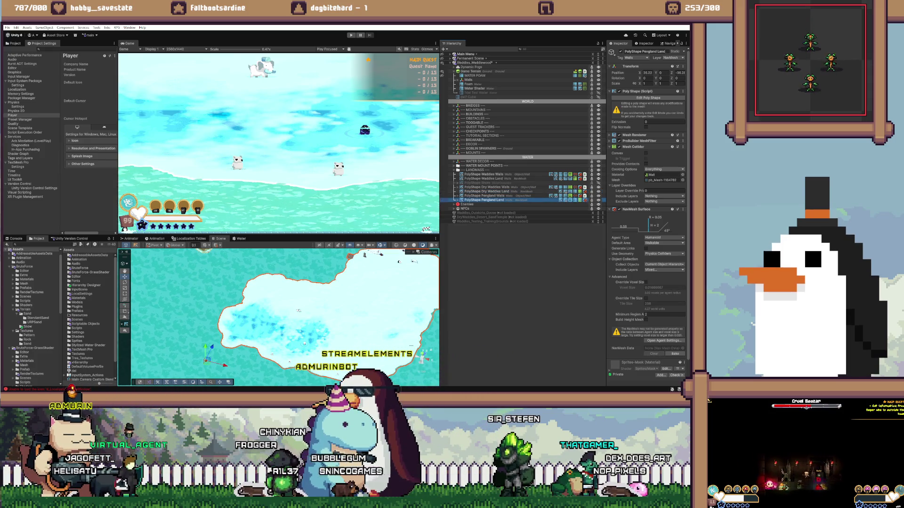
click(682, 175)
double_click(536, 160)
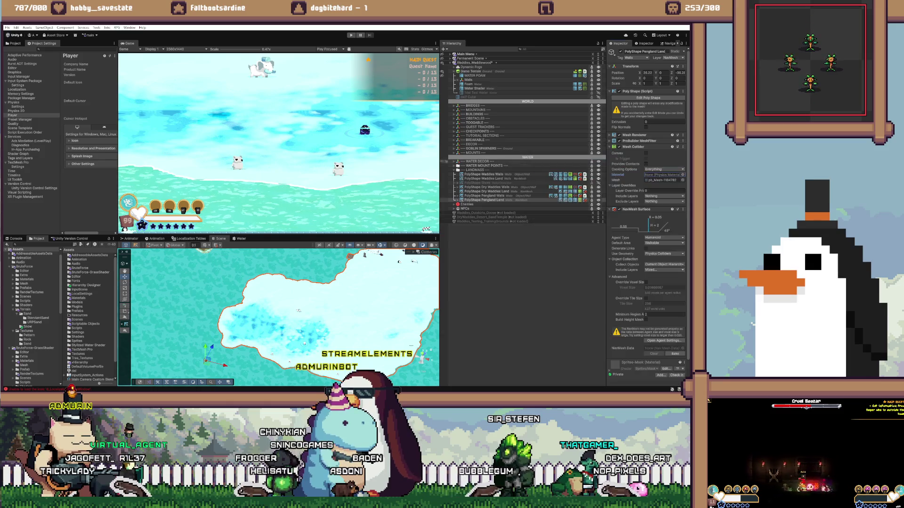
- Collapse Pengland Land's Mesh Collider and compare against Dry Waddles Land and Waddles Land
click(486, 191)
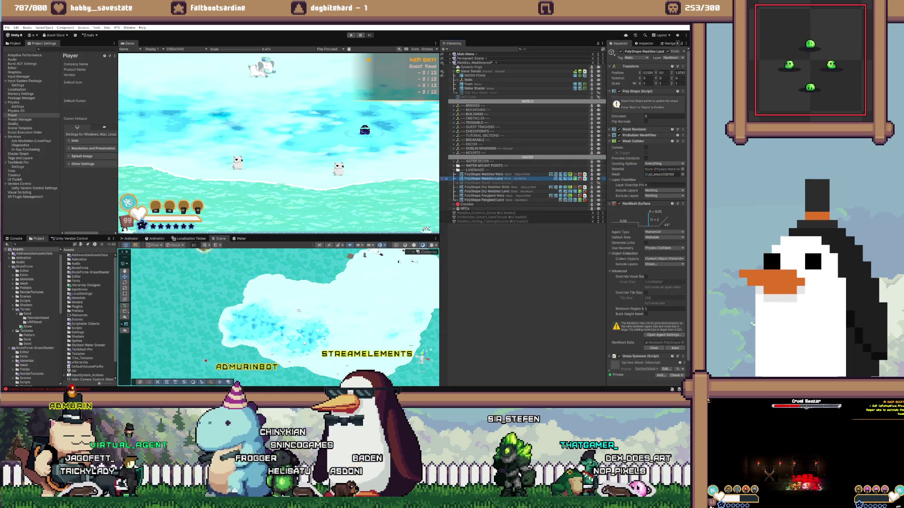
click(484, 200)
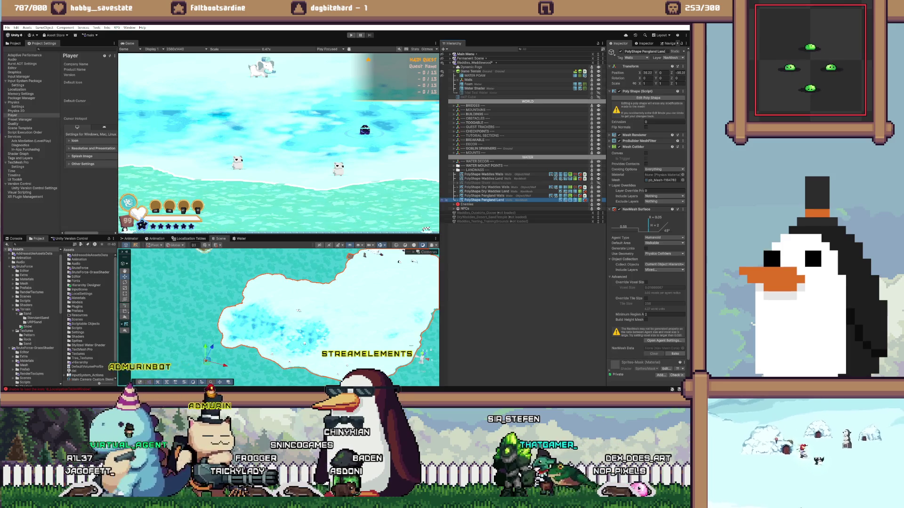
click(633, 147)
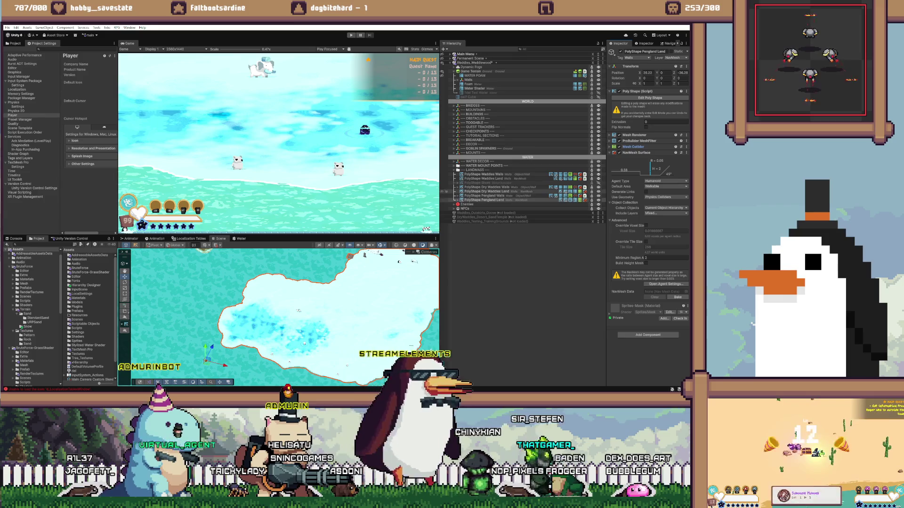
click(484, 200)
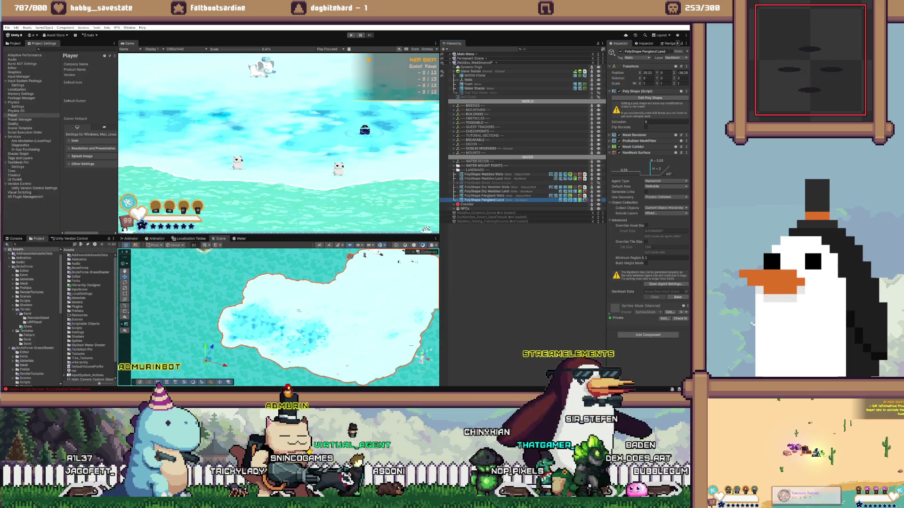
click(486, 192)
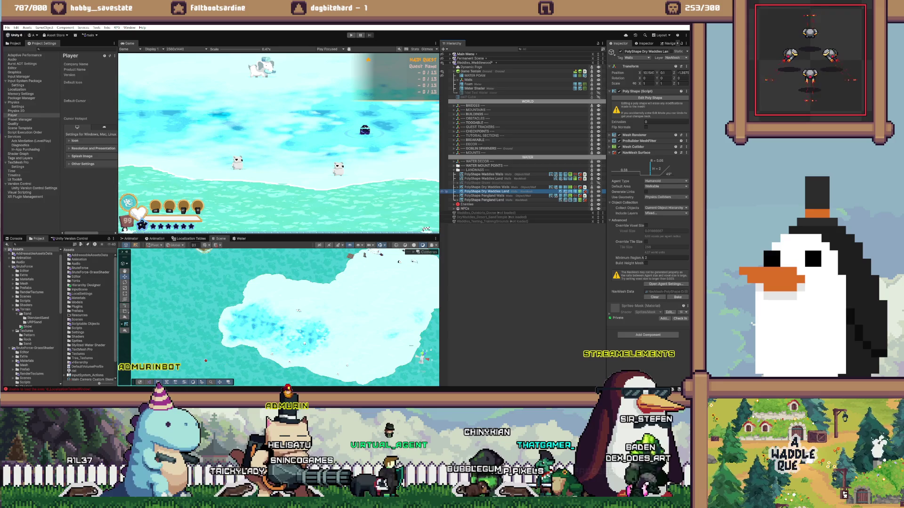
click(483, 178)
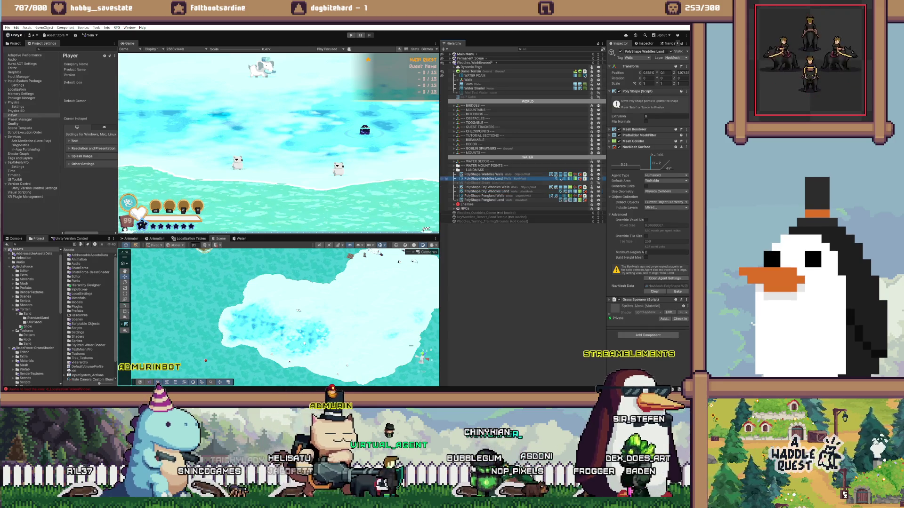
click(484, 200)
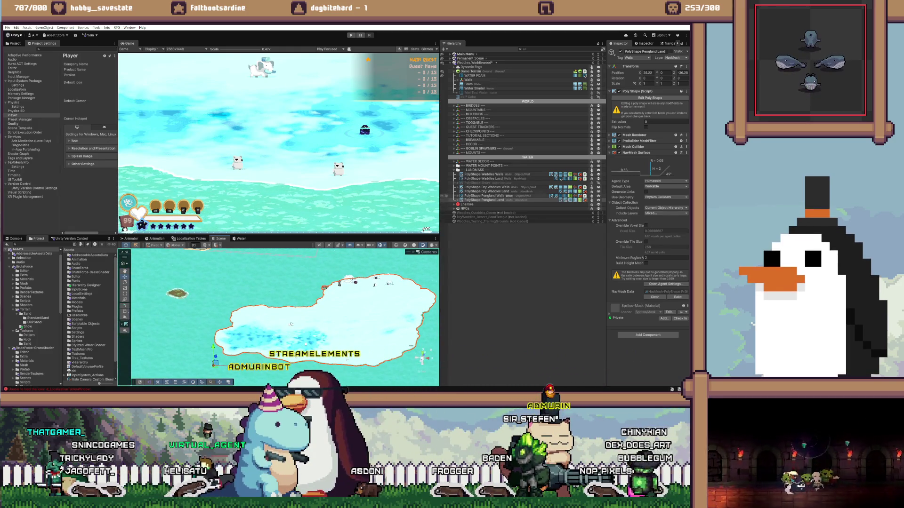
- Deactivate Pengland Land, duplicate Dry Waddles Land, and deactivate the original Dry Waddles Land
right_click(504, 198)
key(Escape)
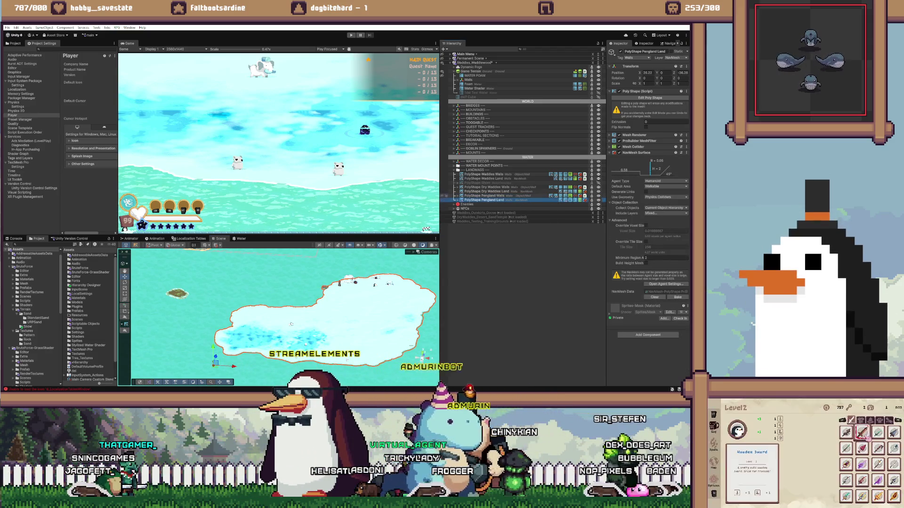
key(alt+shift+a)
key(Up)
key(Up)
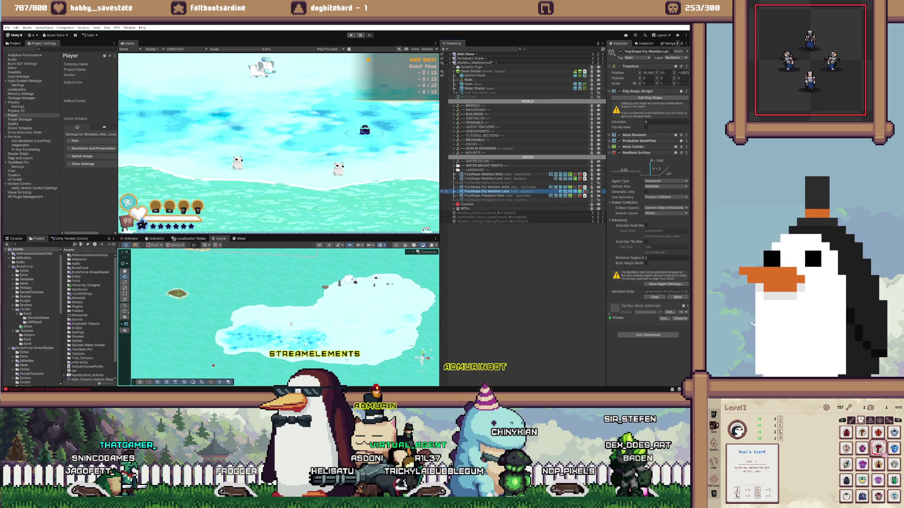
key(ctrl+d)
key(Up)
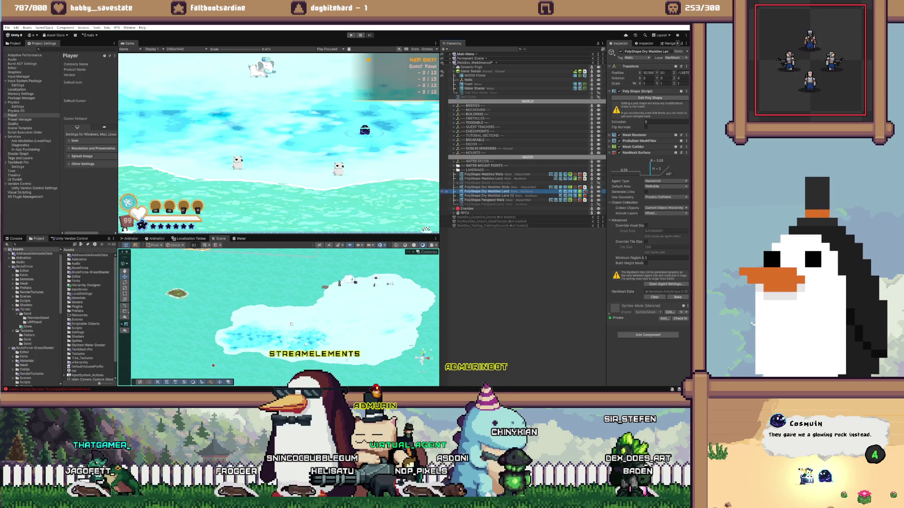
key(alt+shift+a)
- Put the Dry Waddles Land (1) copy on the Default layer and bake its NavMesh
key(Down)
key(f)
scroll(283, 315, up, 3)
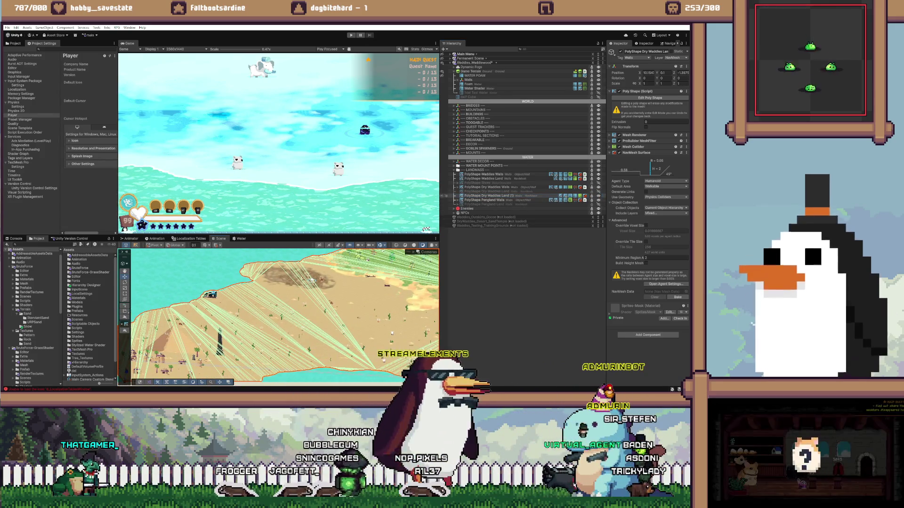
click(487, 191)
click(487, 195)
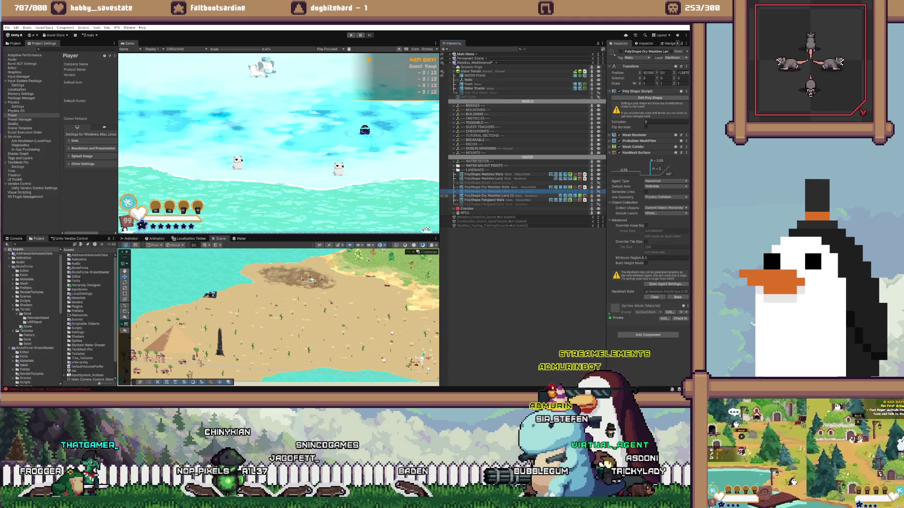
double_click(487, 195)
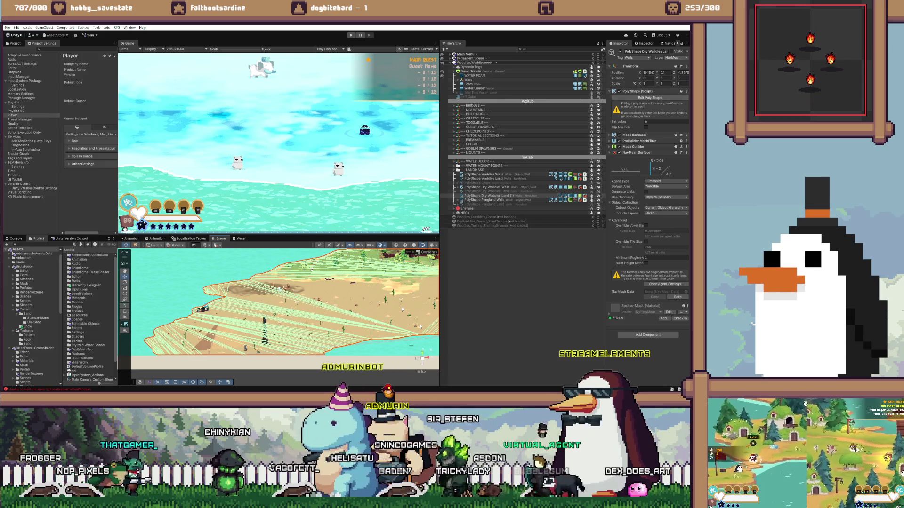
click(672, 57)
click(651, 63)
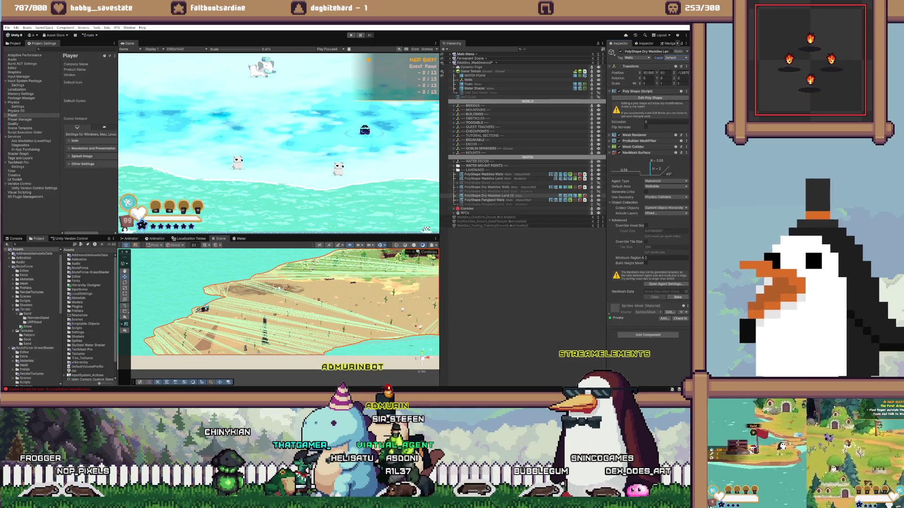
click(678, 297)
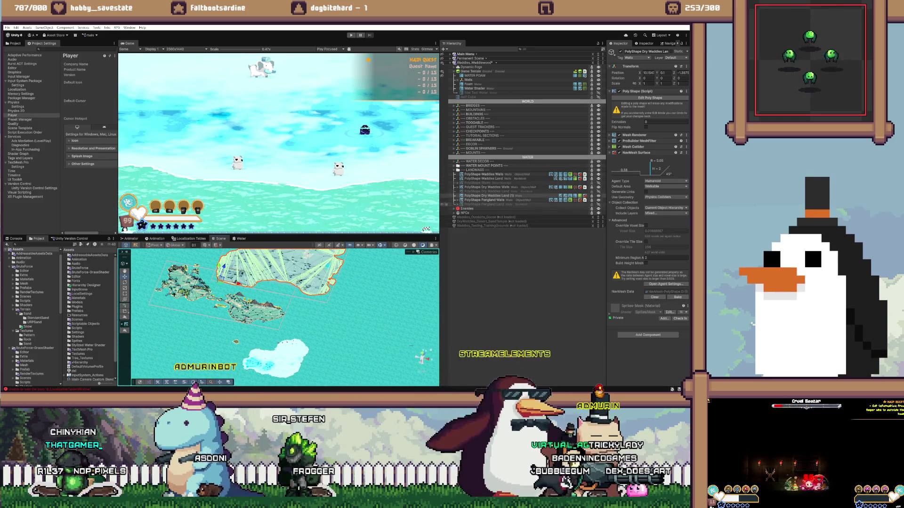
- Set PolyShape Pengland Land's Y position to 3
click(485, 204)
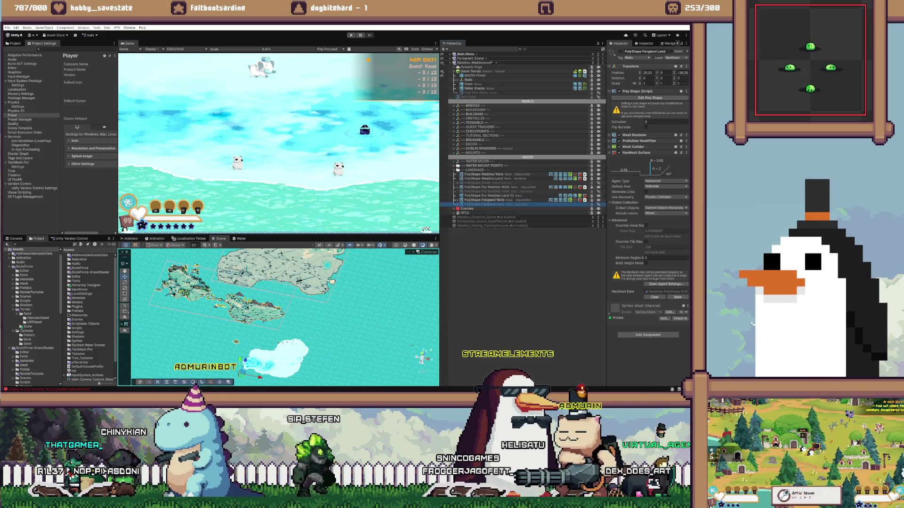
click(665, 73)
text(3)
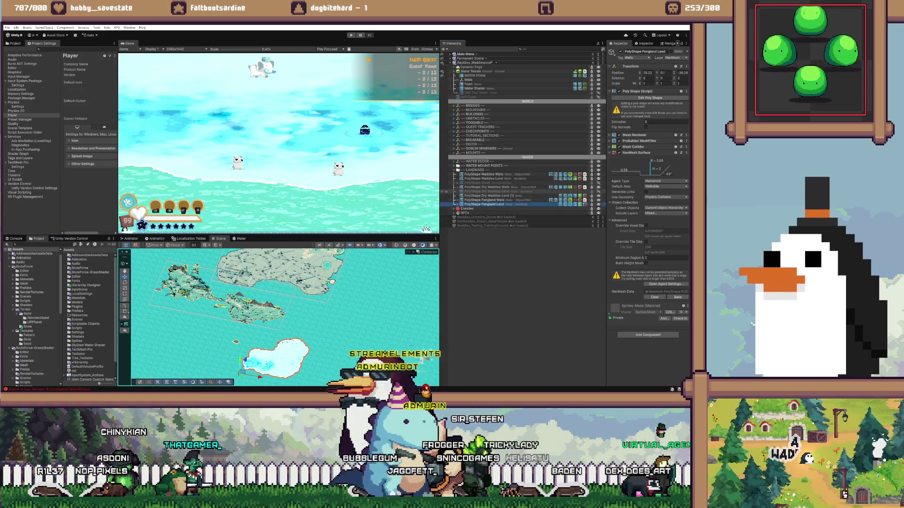
- Delete Dry Waddles Land (1), restore the original, and clear Pengland Land's baked NavMesh
click(489, 195)
key(Delete)
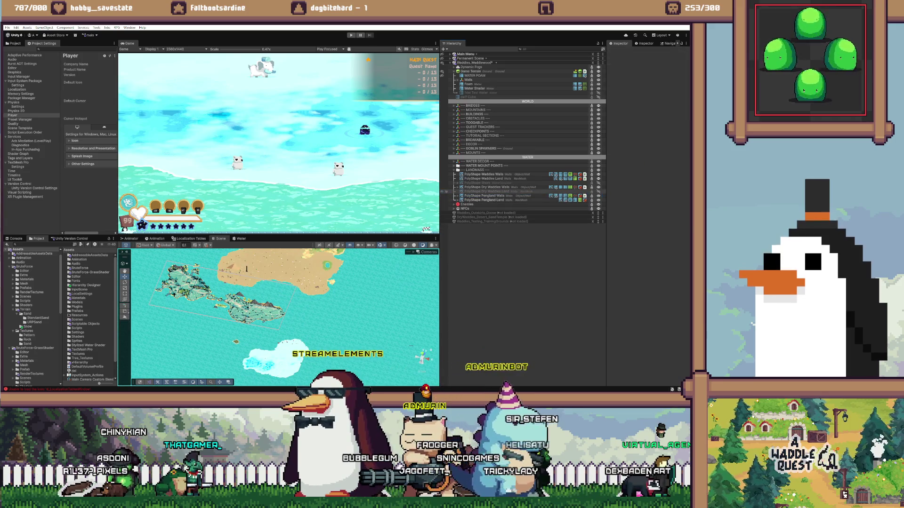
key(ctrl+z)
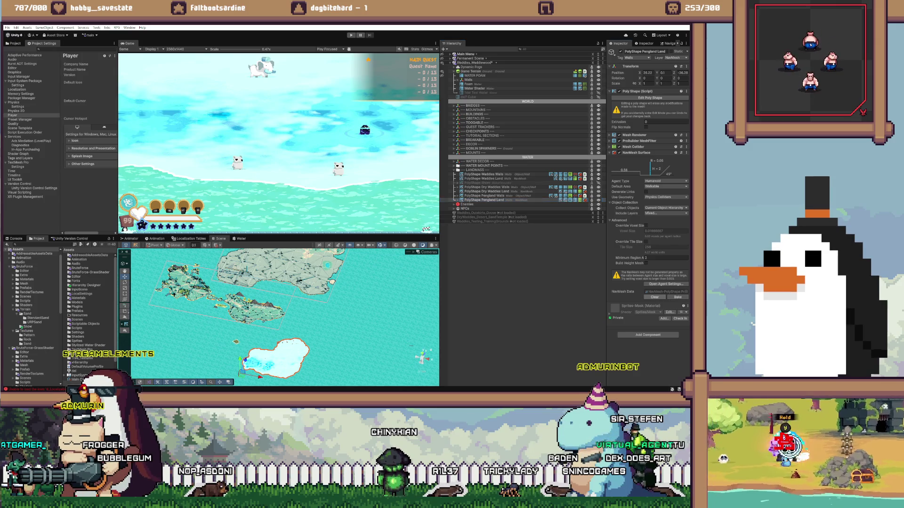
click(654, 297)
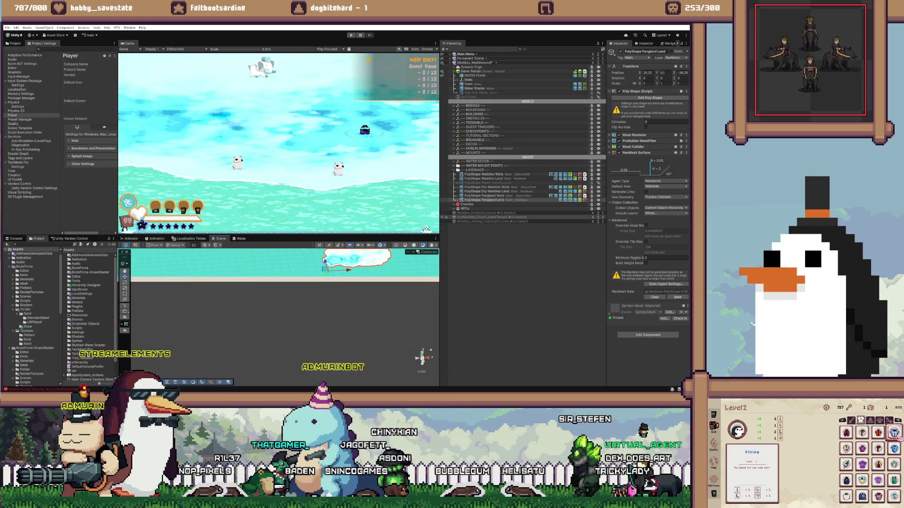
double_click(484, 200)
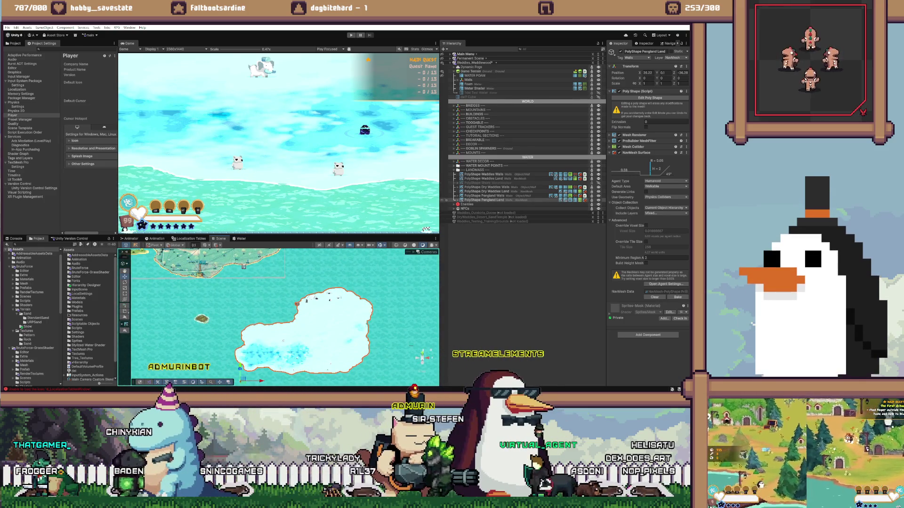
click(485, 195)
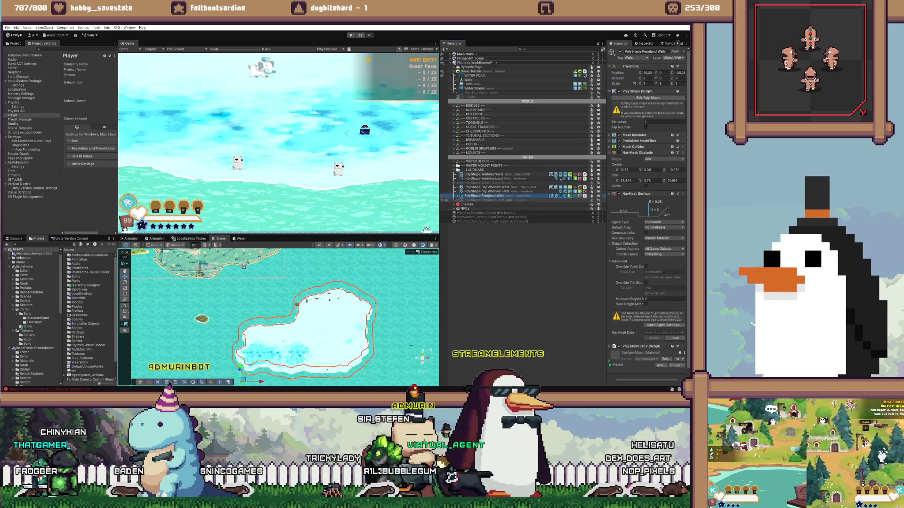
key(ctrl+d)
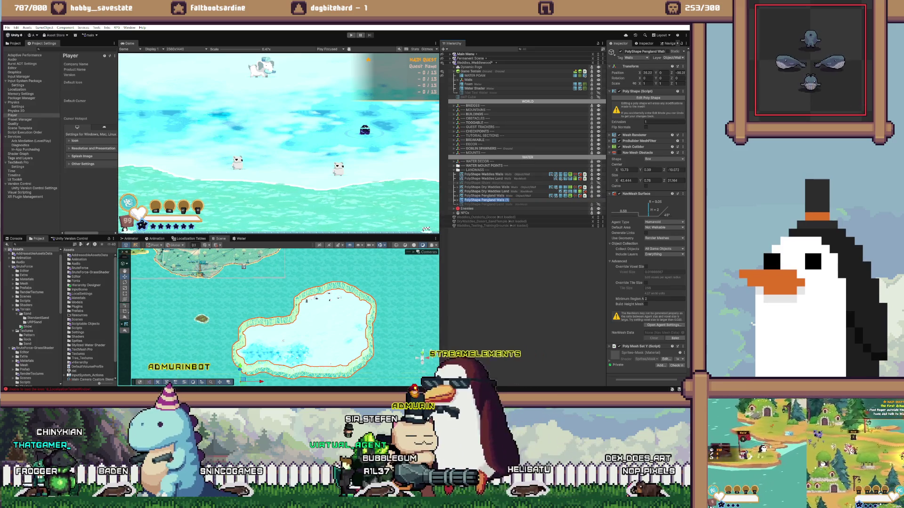
click(673, 58)
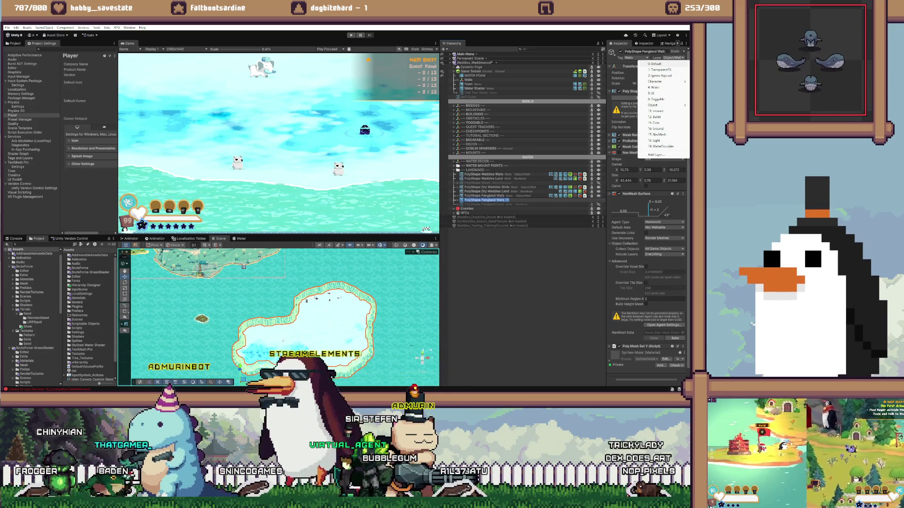
click(655, 63)
click(355, 216)
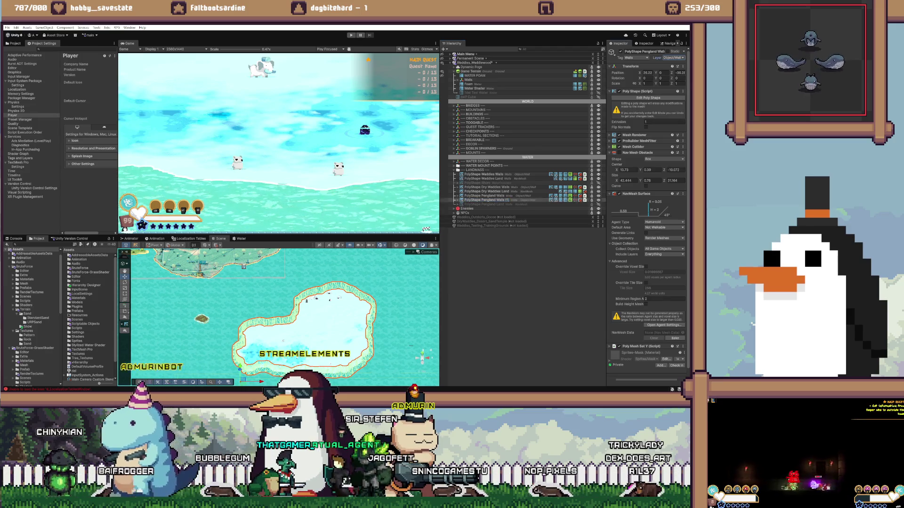
click(485, 204)
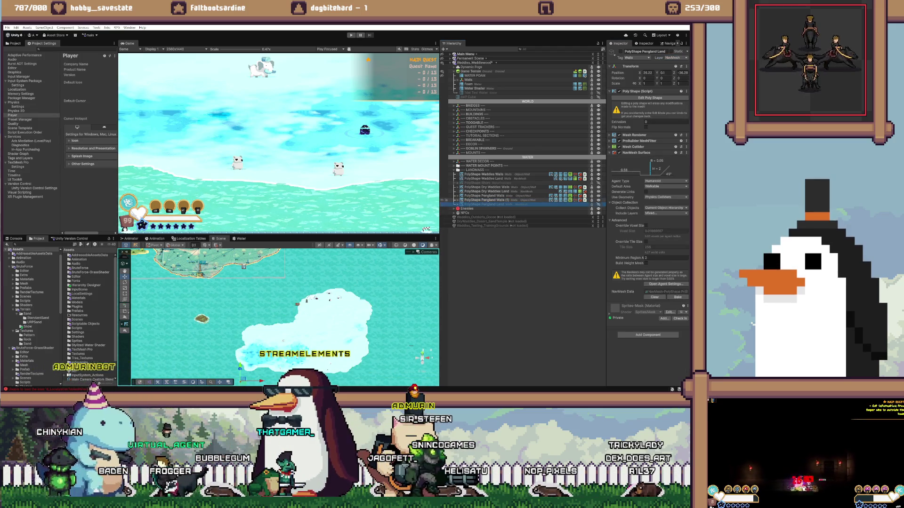
click(484, 200)
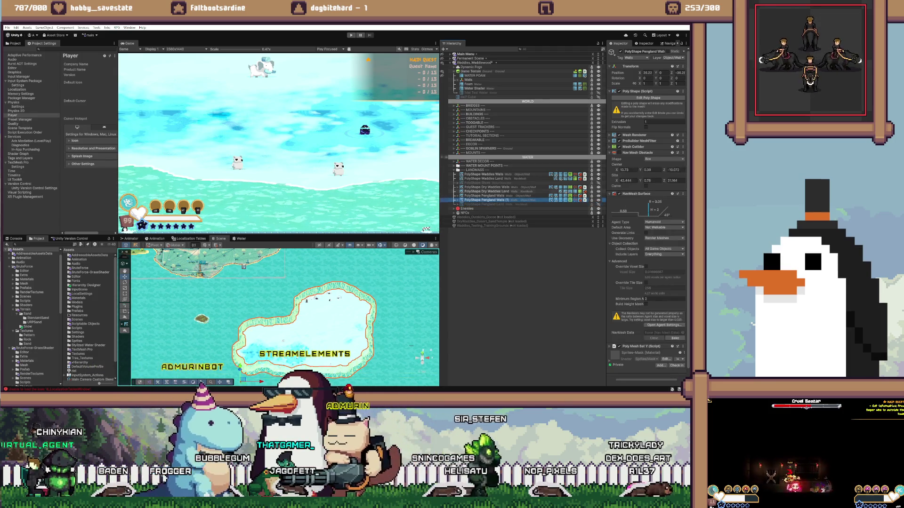
key(Delete)
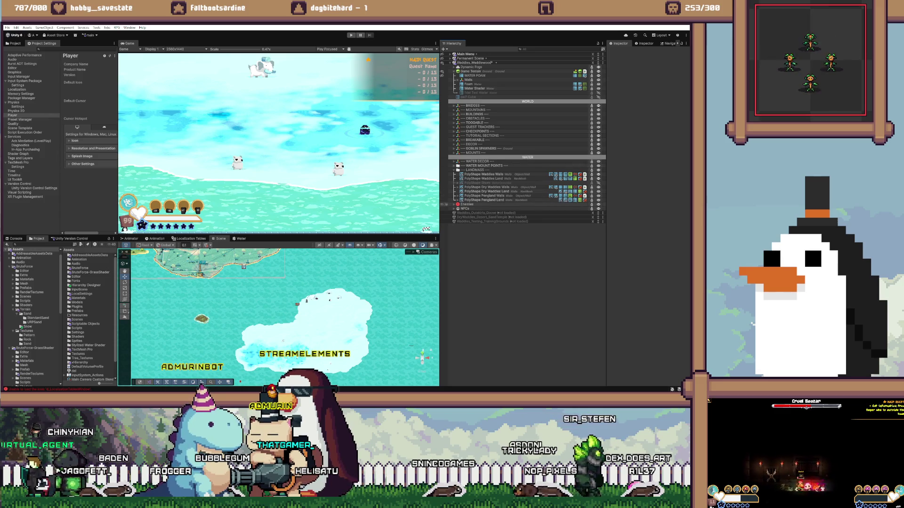
click(484, 200)
click(672, 57)
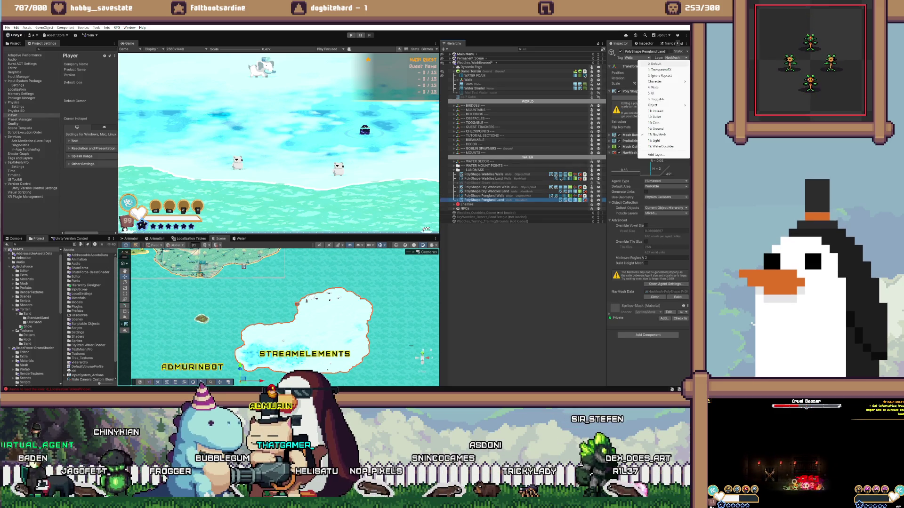
click(659, 63)
key(Return)
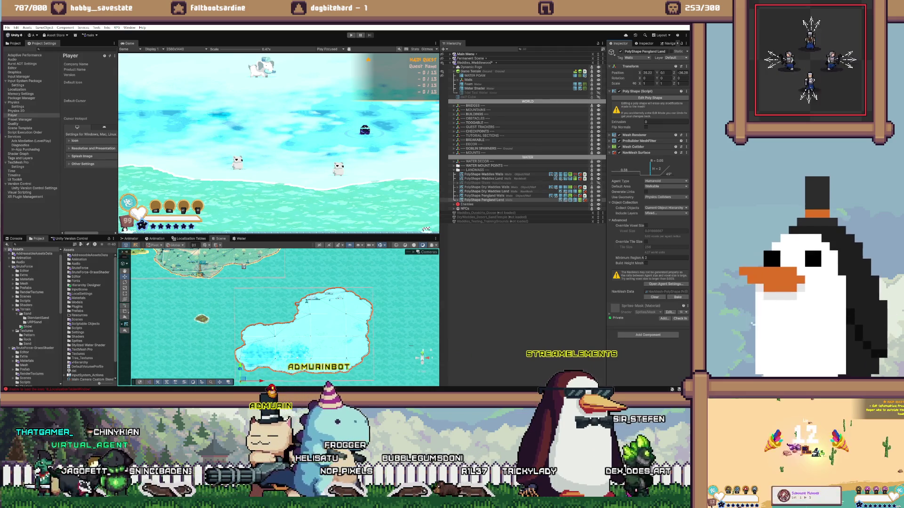
click(671, 58)
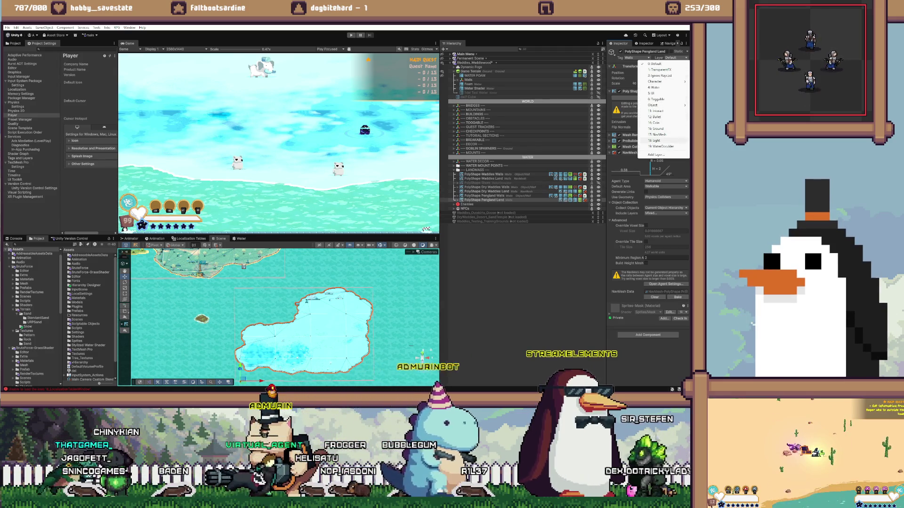
click(658, 135)
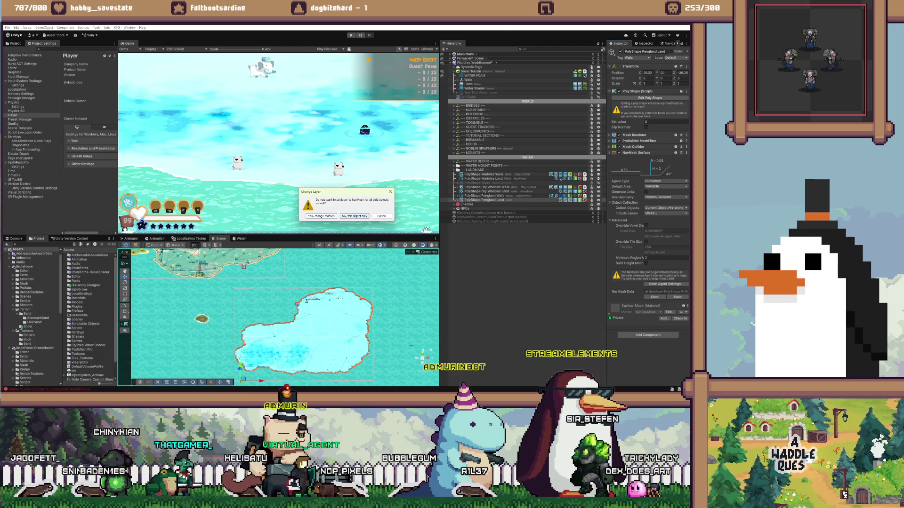
key(Return)
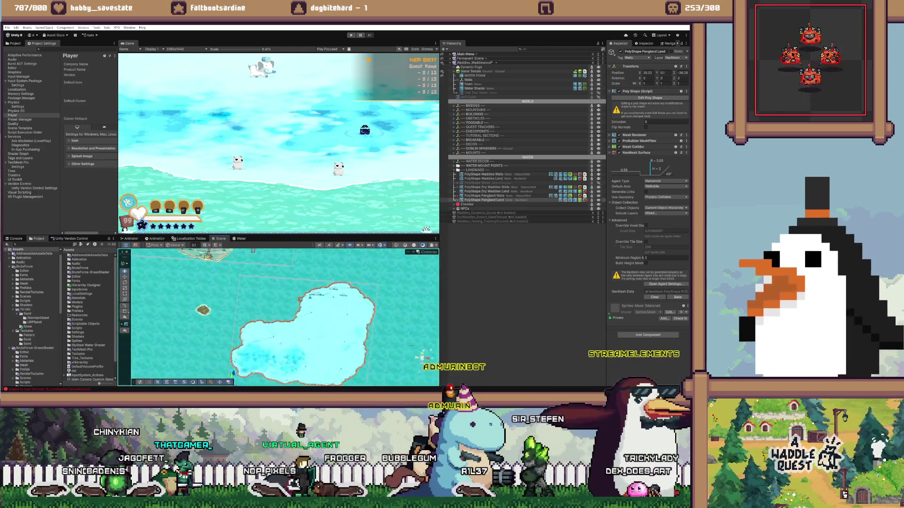
scroll(285, 318, up, 3)
scroll(285, 318, down, 3)
scroll(285, 317, up, 3)
scroll(284, 318, down, 3)
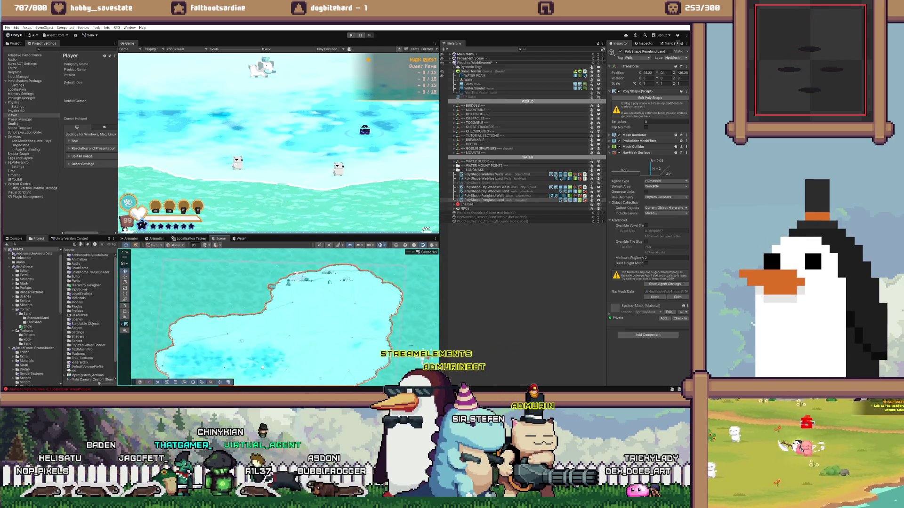
scroll(285, 317, up, 2)
- Orbit the Scene view below and around the ice island to inspect its edge
drag(285, 317, 285, 268)
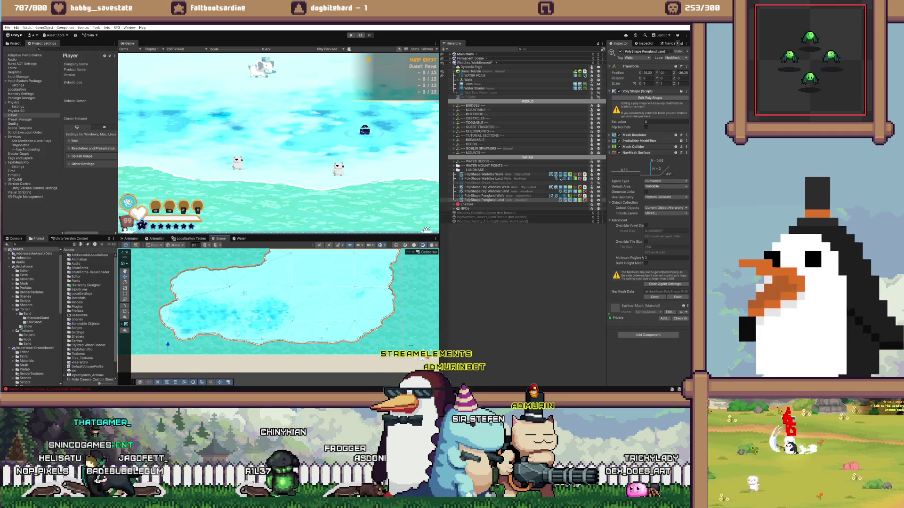
mouse_move(285, 269)
mouse_down()
mouse_move(284, 292)
mouse_move(250, 297)
mouse_up()
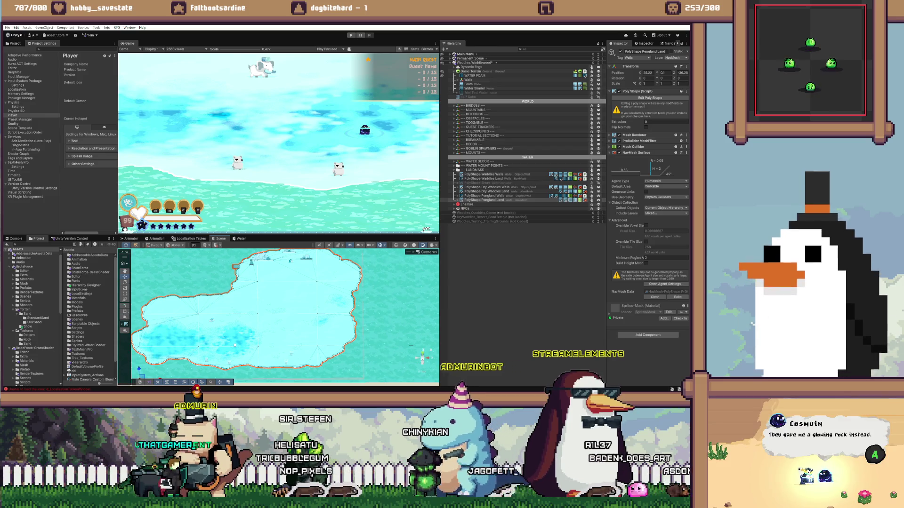
mouse_move(235, 345)
mouse_down()
mouse_move(257, 365)
mouse_move(275, 343)
mouse_up()
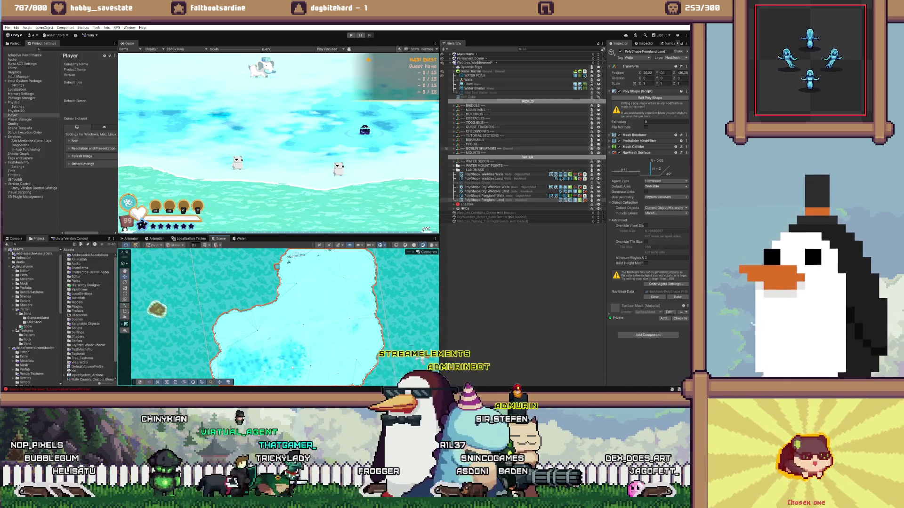
- Expand WATER MOUNT POINTS and select Zone Water Dismount Area (25)
click(483, 196)
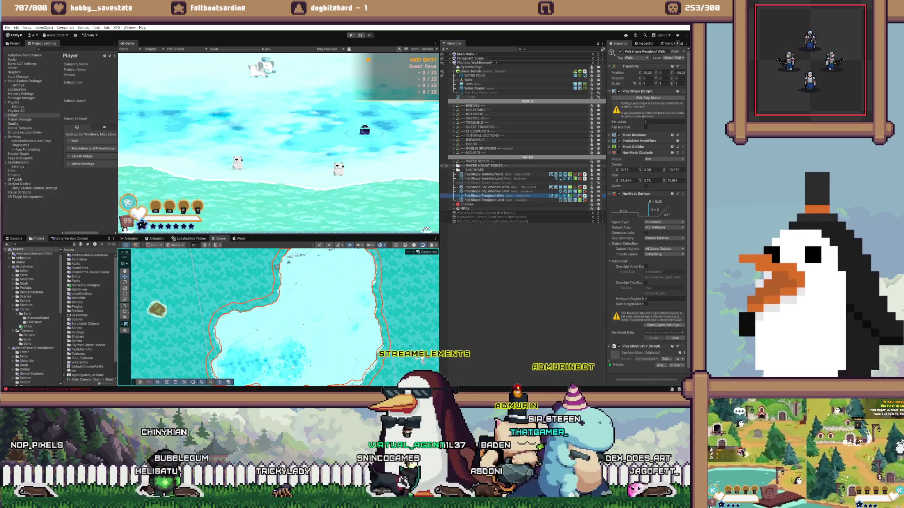
click(454, 166)
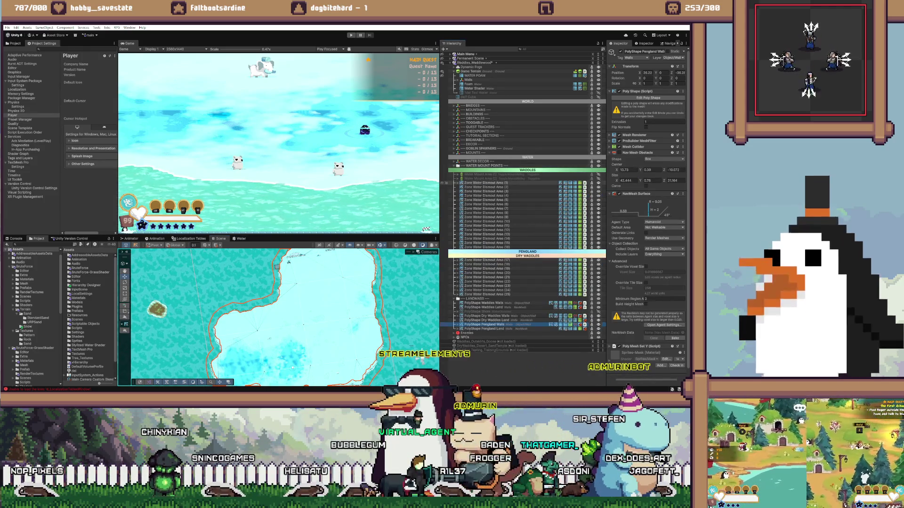
double_click(487, 294)
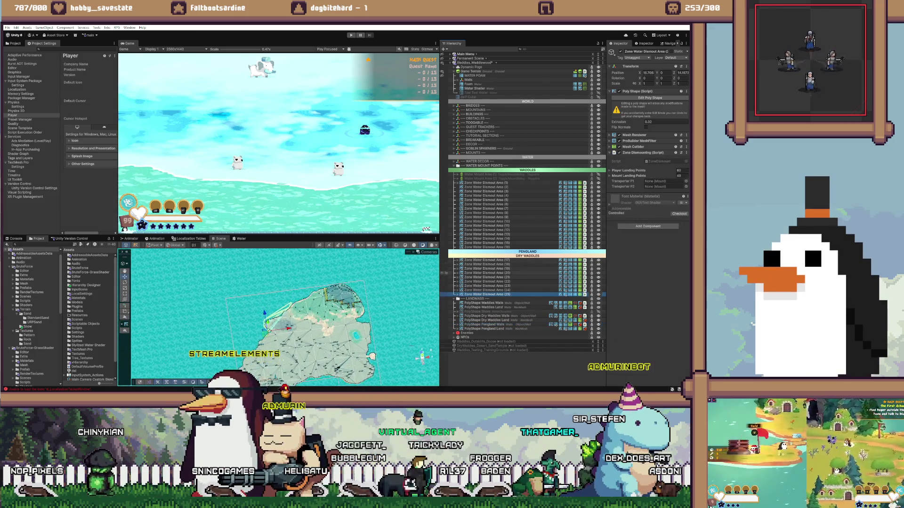
scroll(285, 315, down, 2)
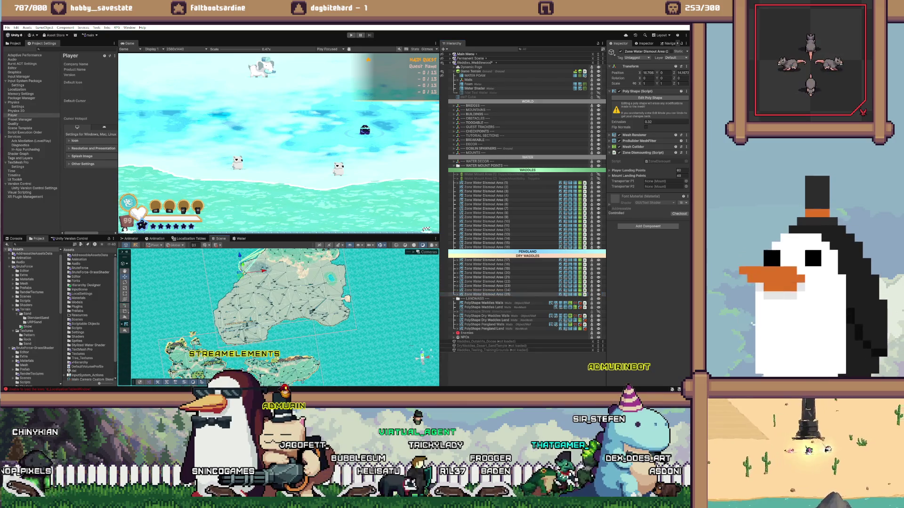
scroll(202, 348, up, 3)
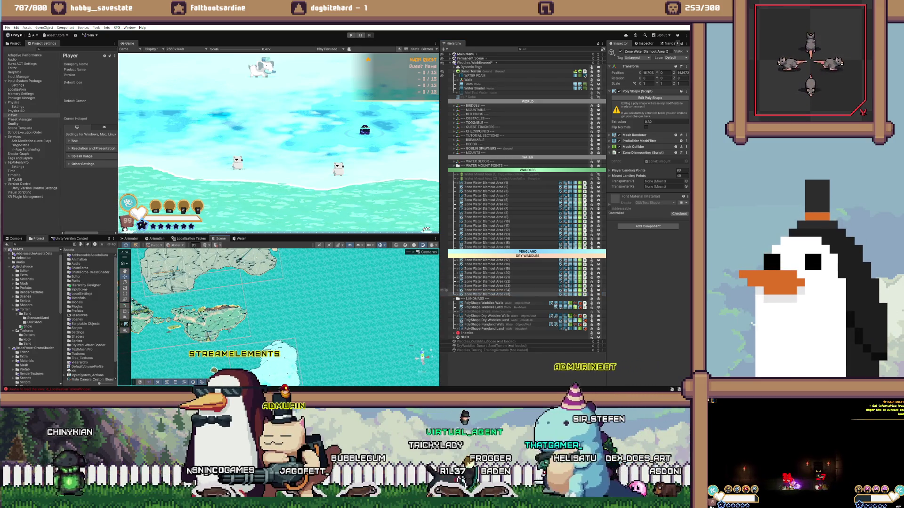
scroll(285, 315, down, 2)
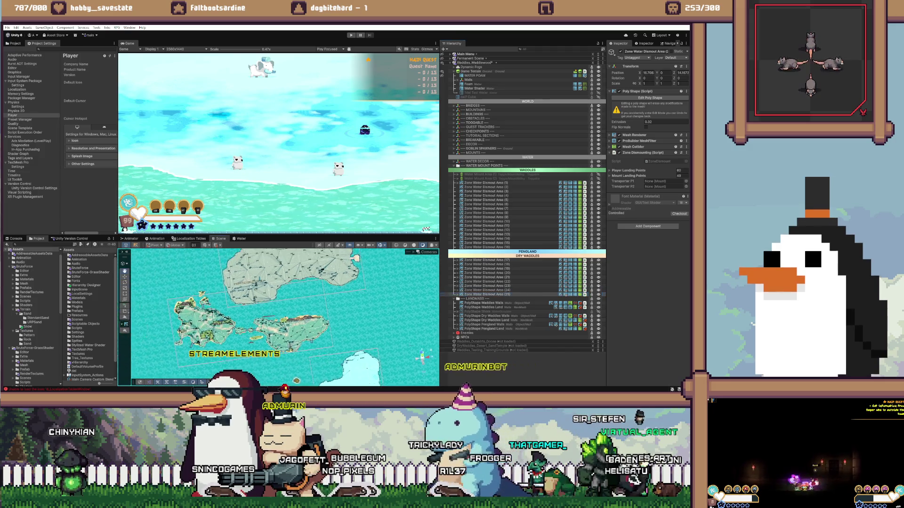
scroll(285, 316, down, 2)
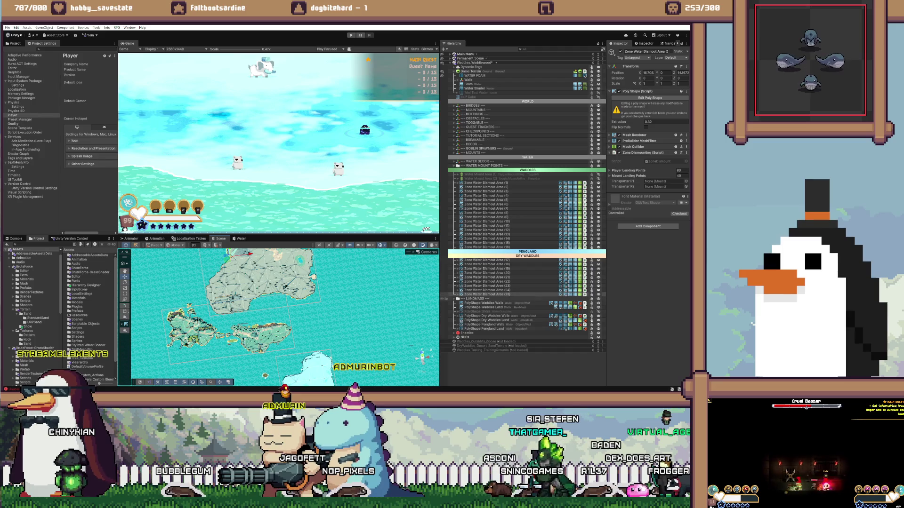
- Reveal dismount area (25)'s child position groups and frame it along the coastline
click(487, 294)
key(Right)
click(462, 302)
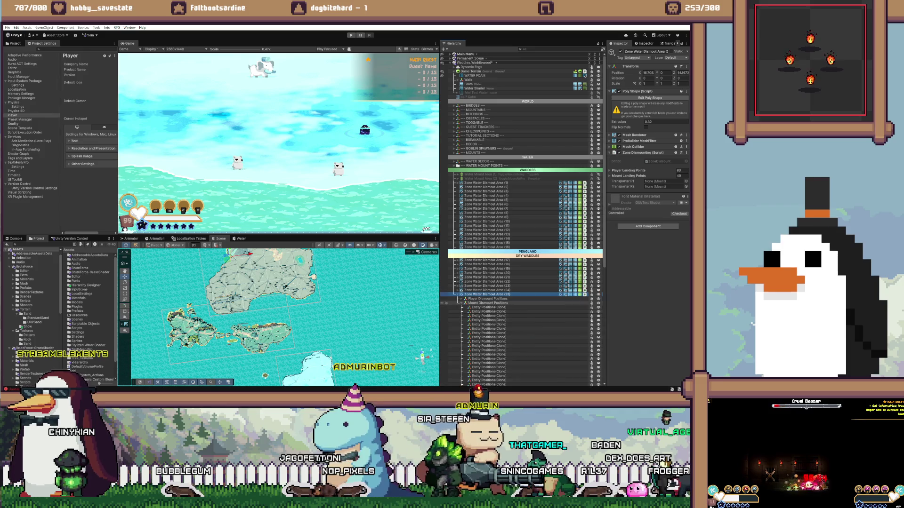
click(462, 303)
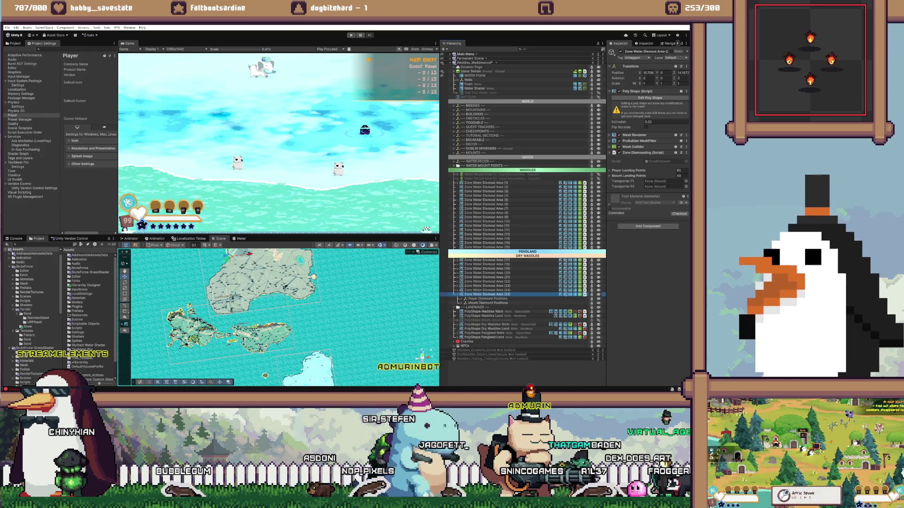
key(f)
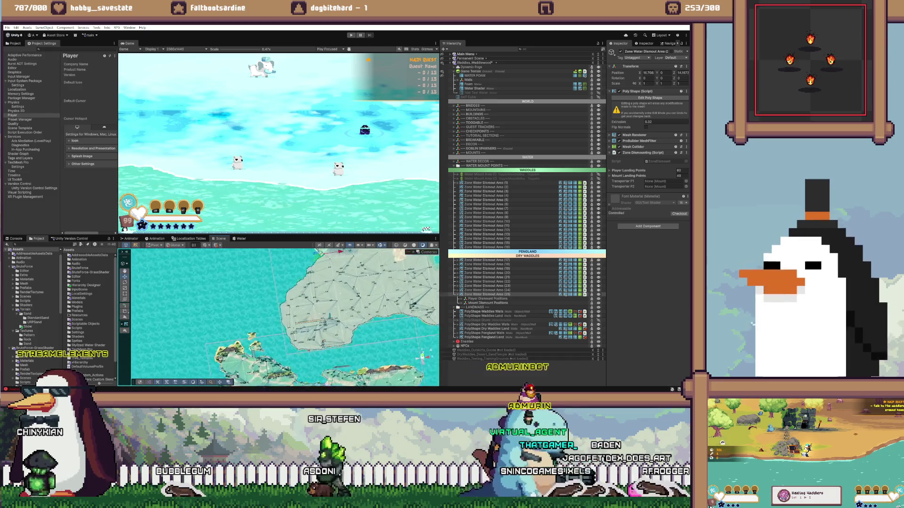
scroll(278, 318, down, 3)
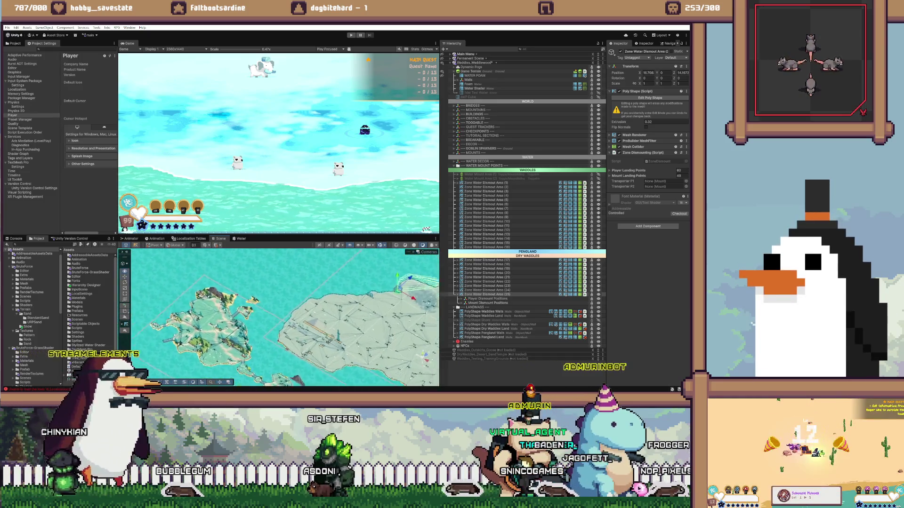
click(487, 294)
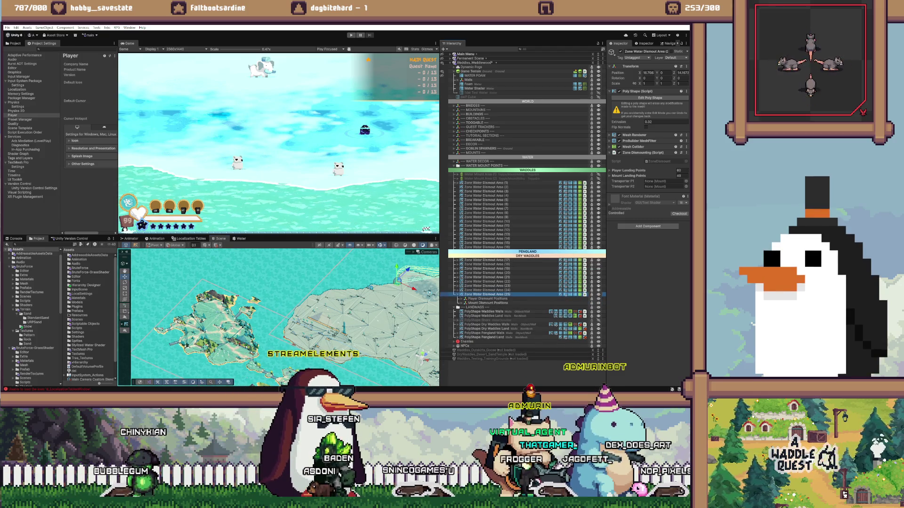
key(f)
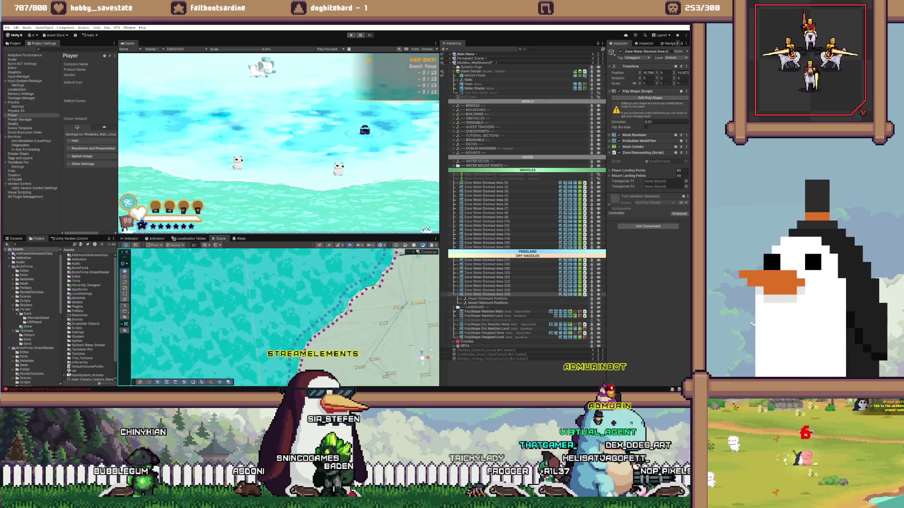
click(485, 294)
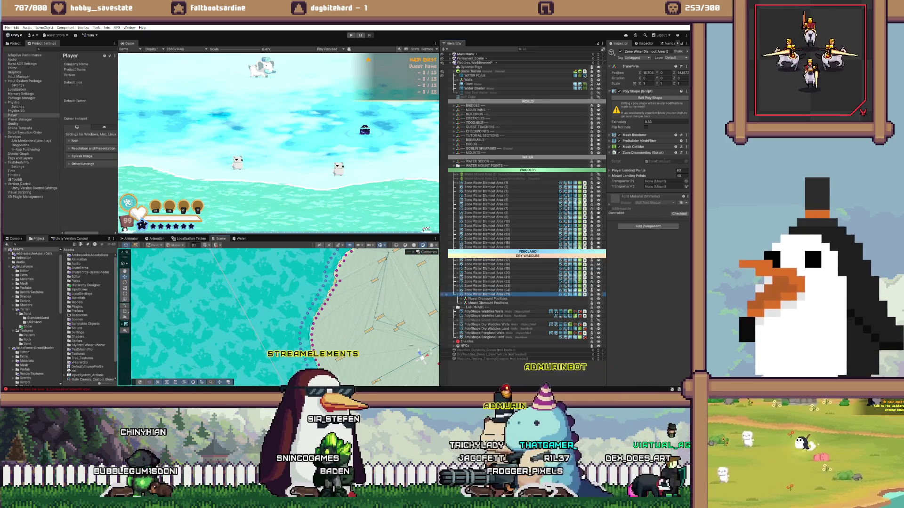
key(f)
mouse_move(361, 351)
mouse_down()
mouse_move(425, 365)
mouse_move(421, 356)
mouse_up()
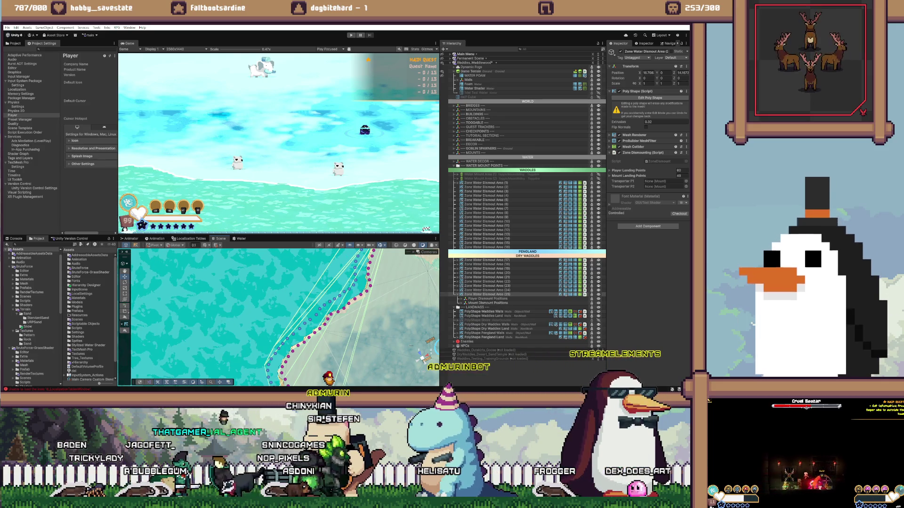
- Re-centre the Scene view on the dismount area polygon
key(f)
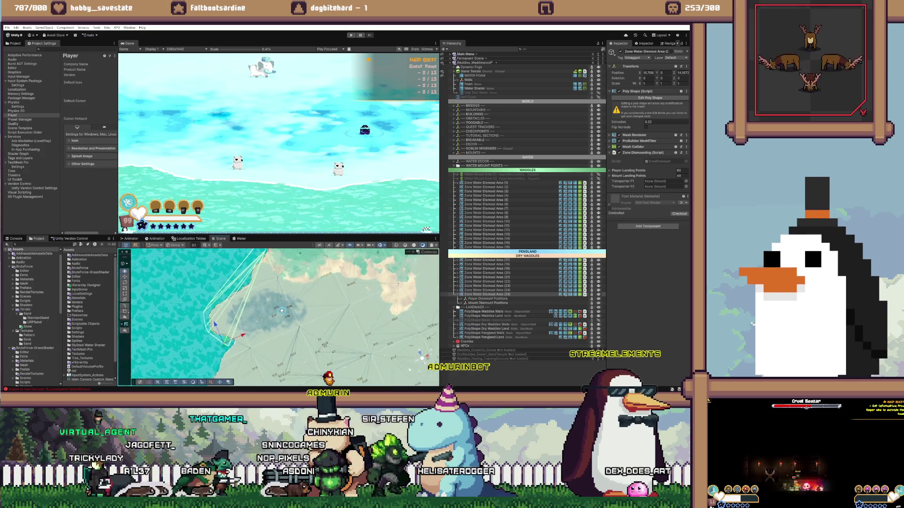
key(f)
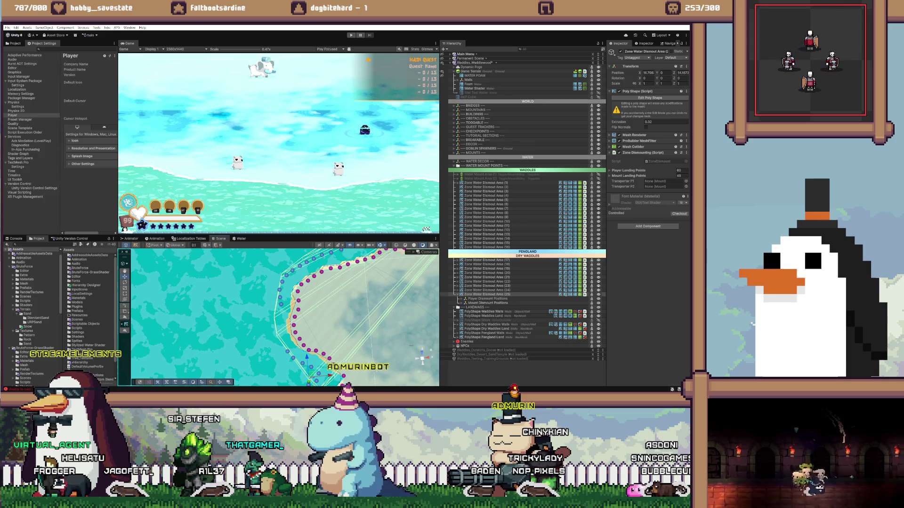
- Pan and zoom the Scene view over the spawn points along the snow island's coast
scroll(306, 315, up, 2)
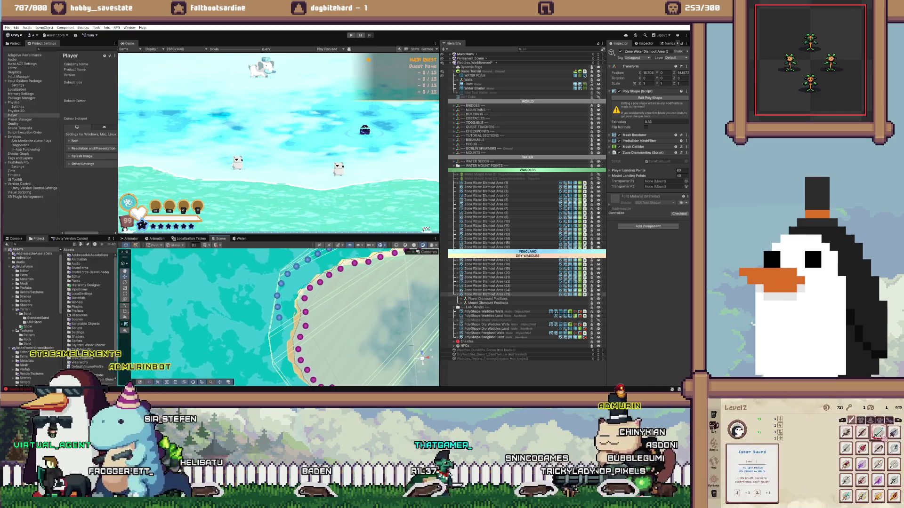
drag(282, 306, 279, 326)
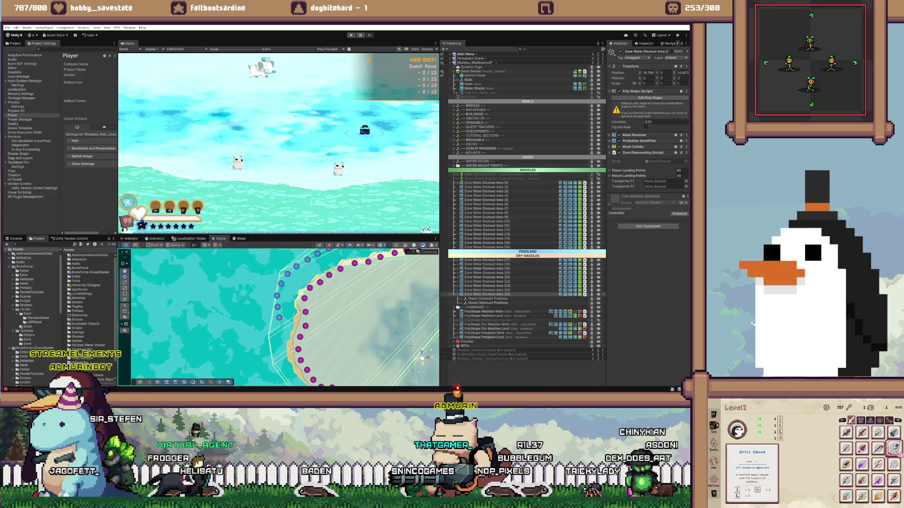
scroll(411, 345, down, 6)
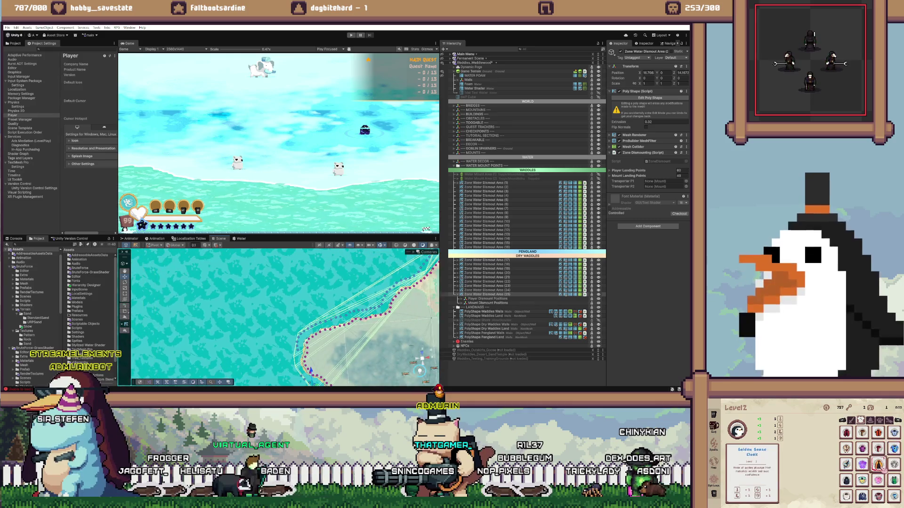
scroll(410, 346, down, 5)
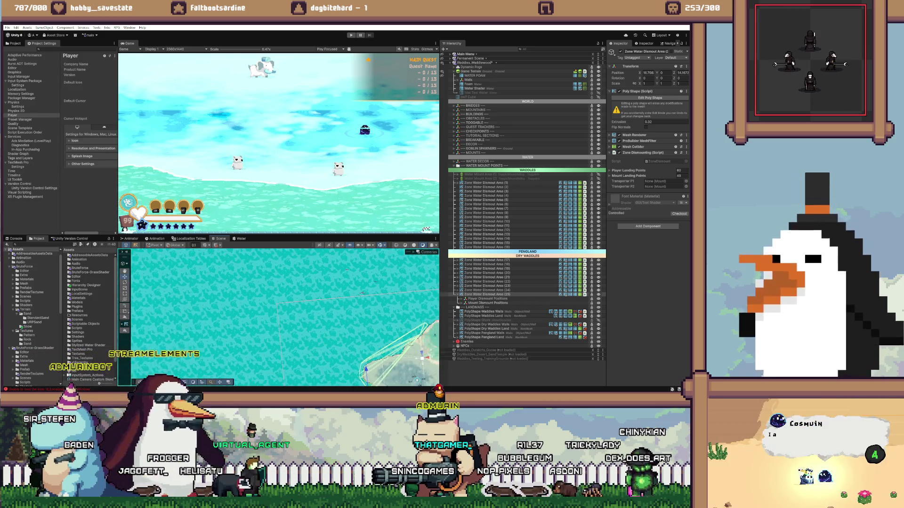
scroll(259, 322, up, 5)
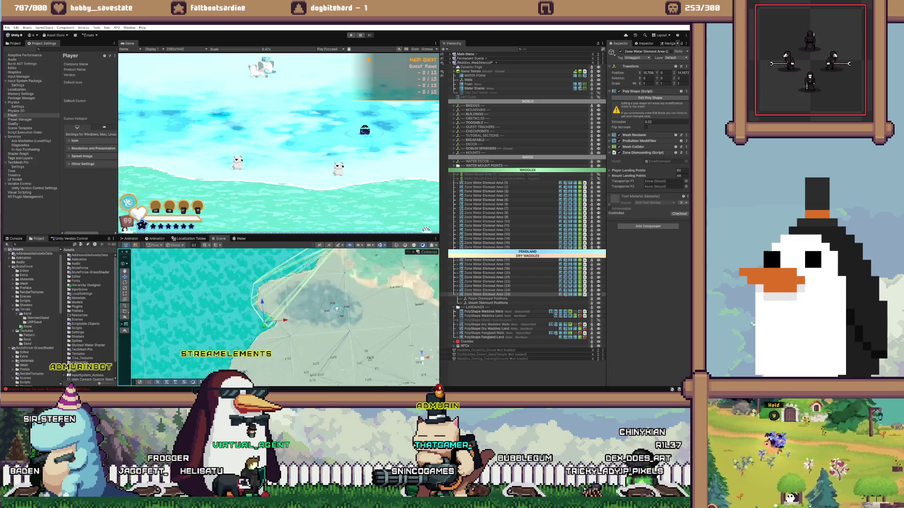
scroll(230, 282, down, 4)
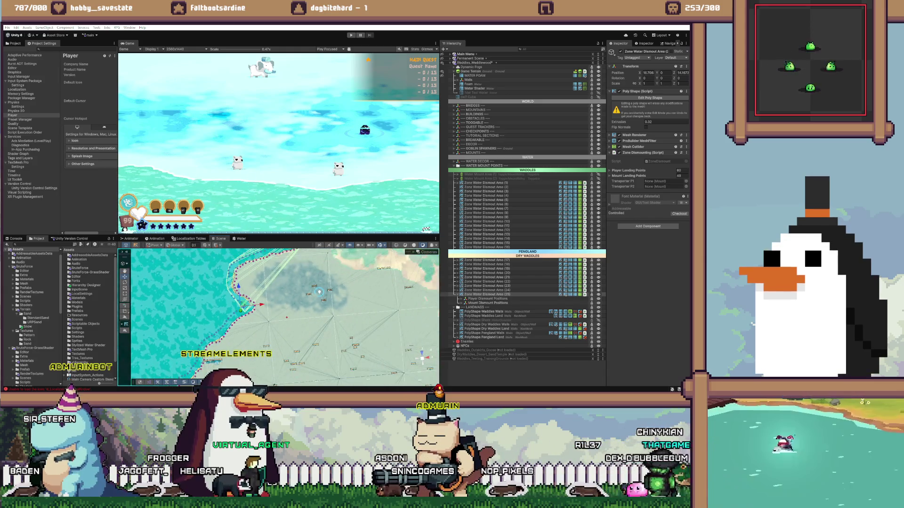
scroll(284, 315, down, 2)
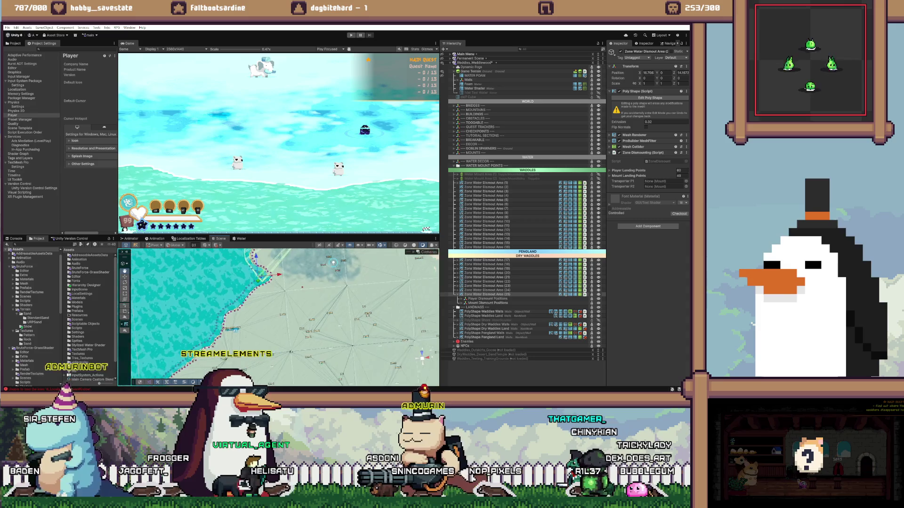
scroll(329, 306, up, 3)
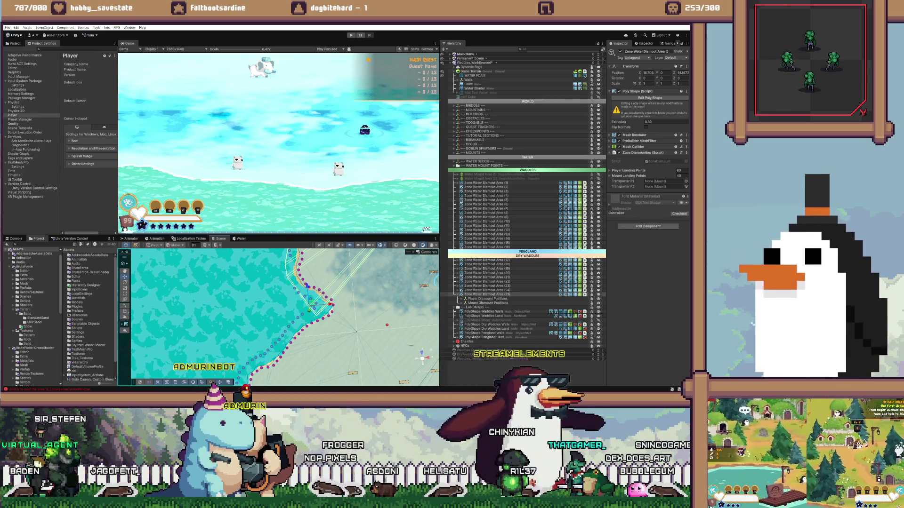
scroll(411, 324, up, 3)
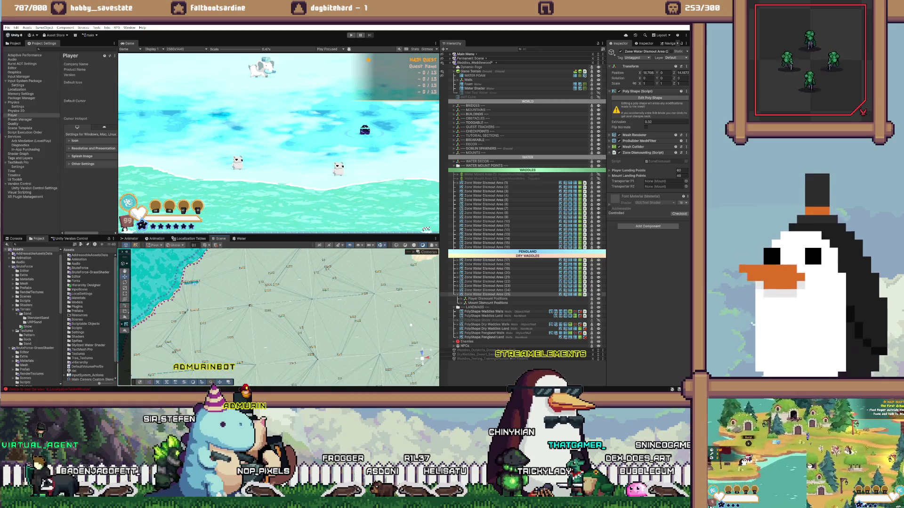
scroll(411, 325, down, 5)
scroll(285, 315, down, 5)
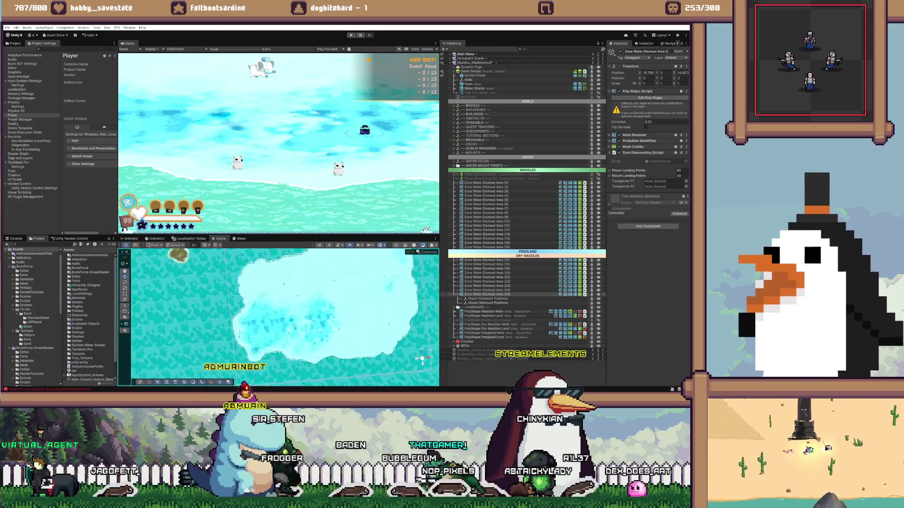
scroll(285, 316, up, 2)
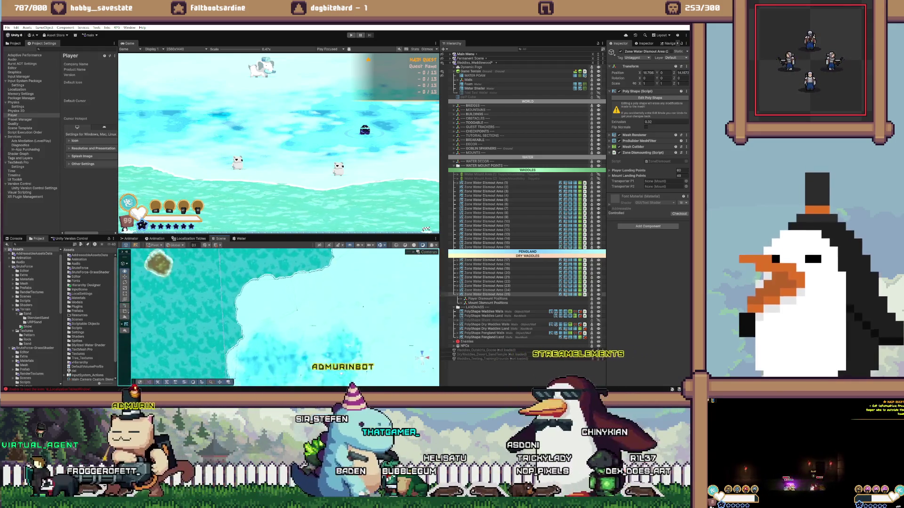
scroll(284, 316, up, 3)
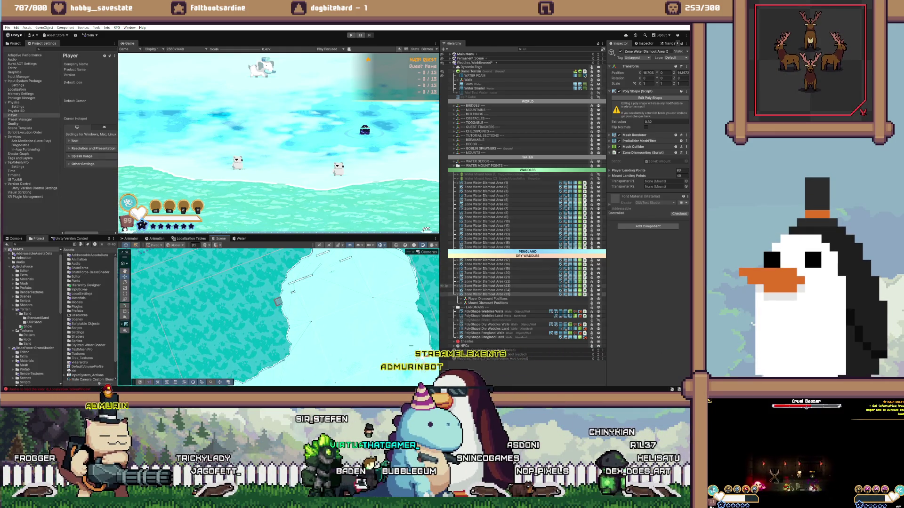
- Collapse dismount area (25) and step through the land PolyShapes to Dry Waddles Walls
click(484, 294)
key(Left)
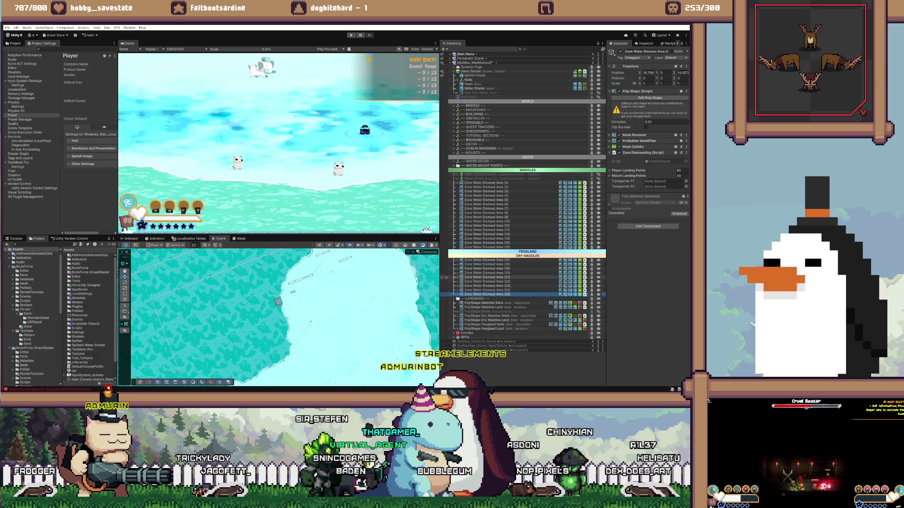
click(485, 303)
click(484, 306)
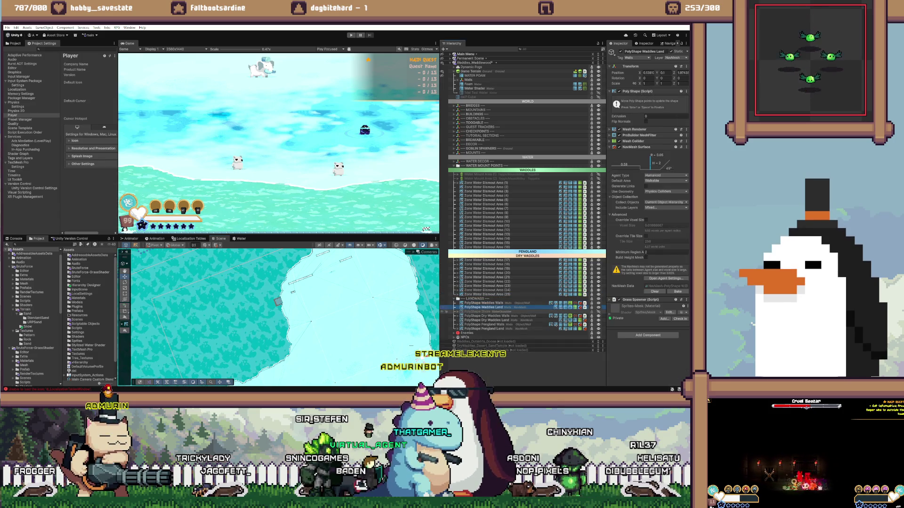
click(484, 311)
click(485, 316)
click(485, 320)
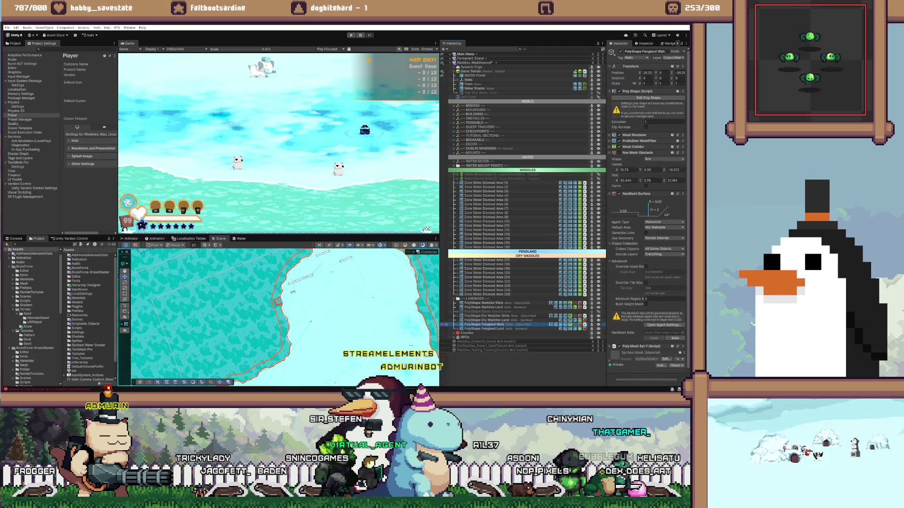
click(484, 316)
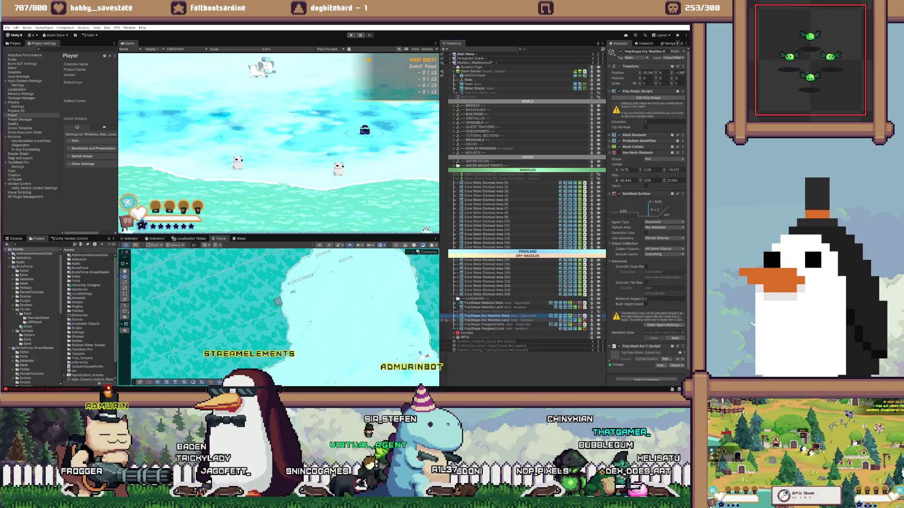
scroll(647, 212, down, 1)
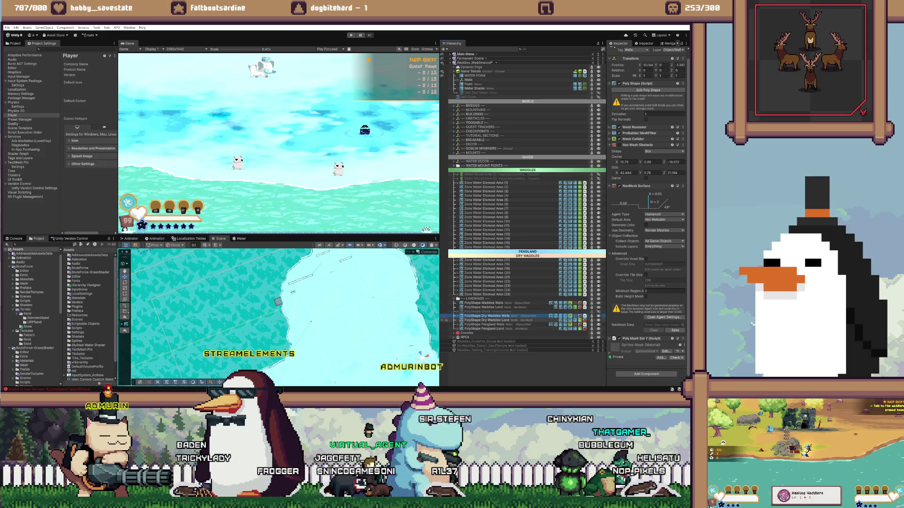
- Inspect Pengland Walls' Poly Mesh Set Y source PolyShape Pengland and inside-point prefab
click(485, 324)
scroll(647, 212, down, 5)
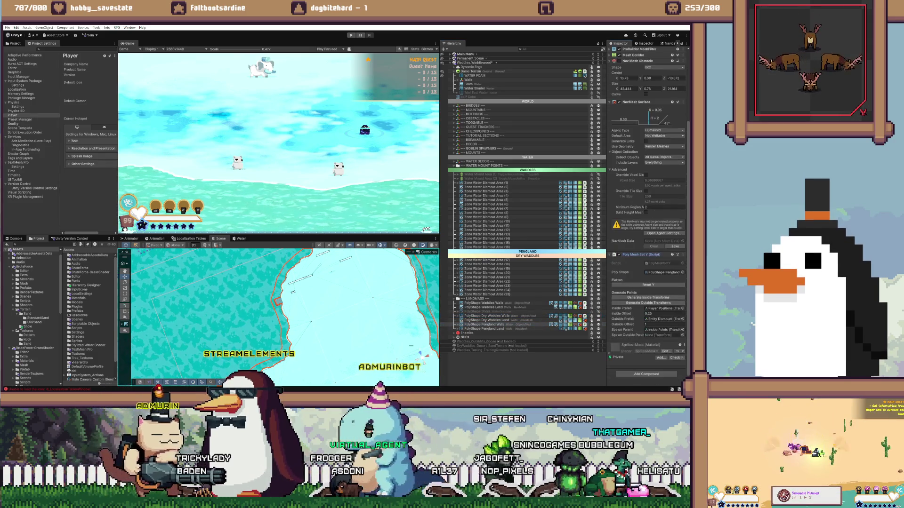
click(664, 272)
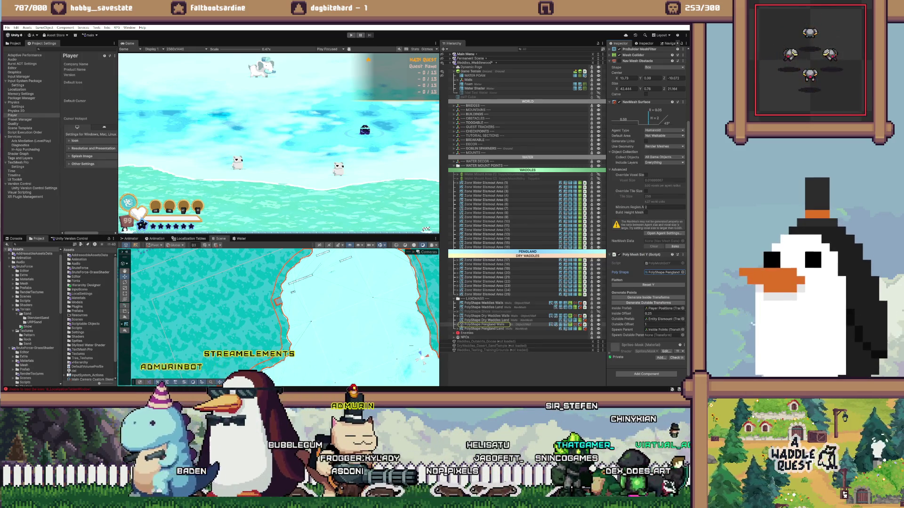
click(664, 308)
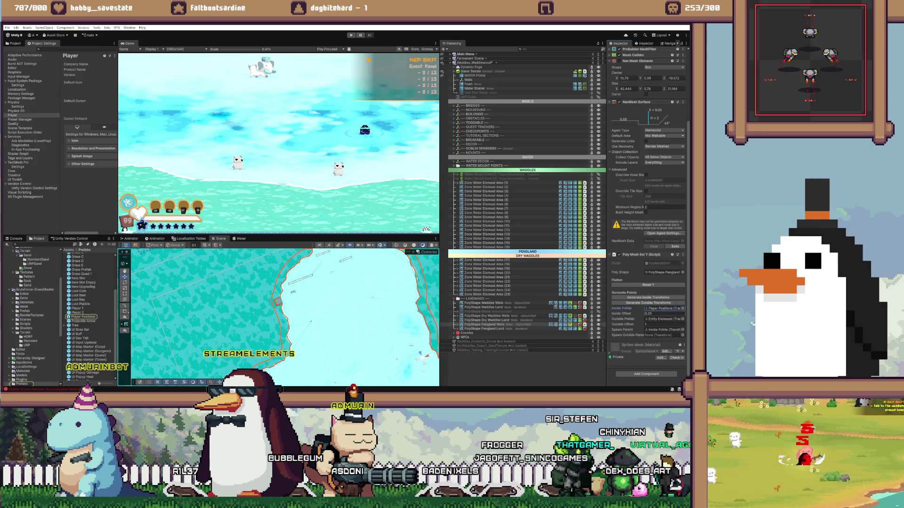
- Review the Poly Mesh Set Y prefab and parent fields, and set Spawn Outside Parent to Outside Points
click(664, 319)
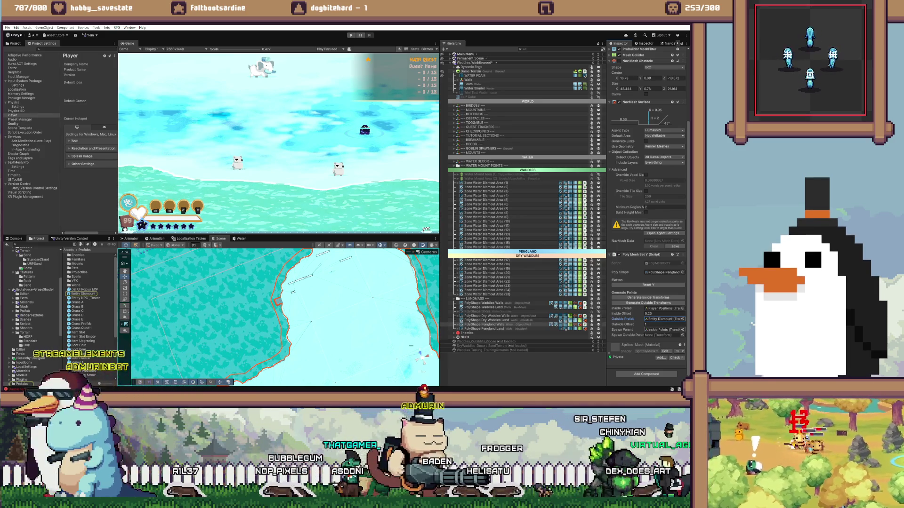
click(663, 330)
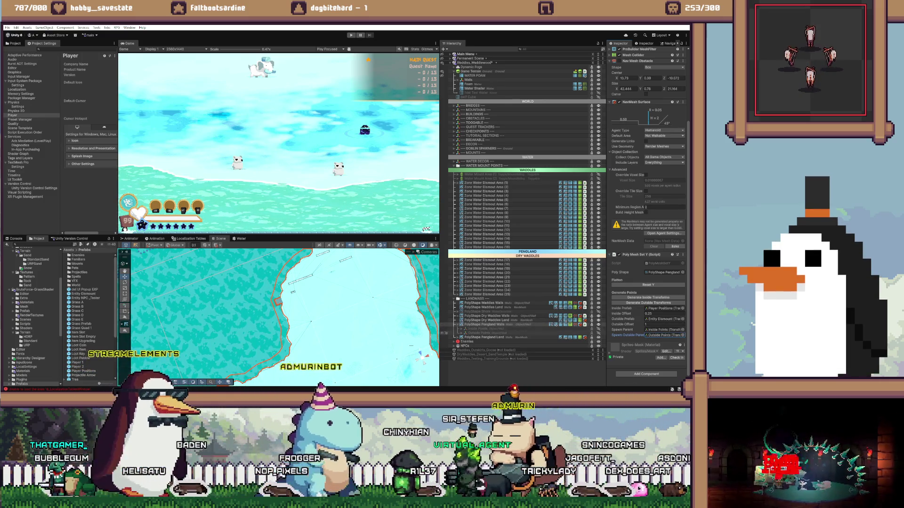
key(alt+Tab)
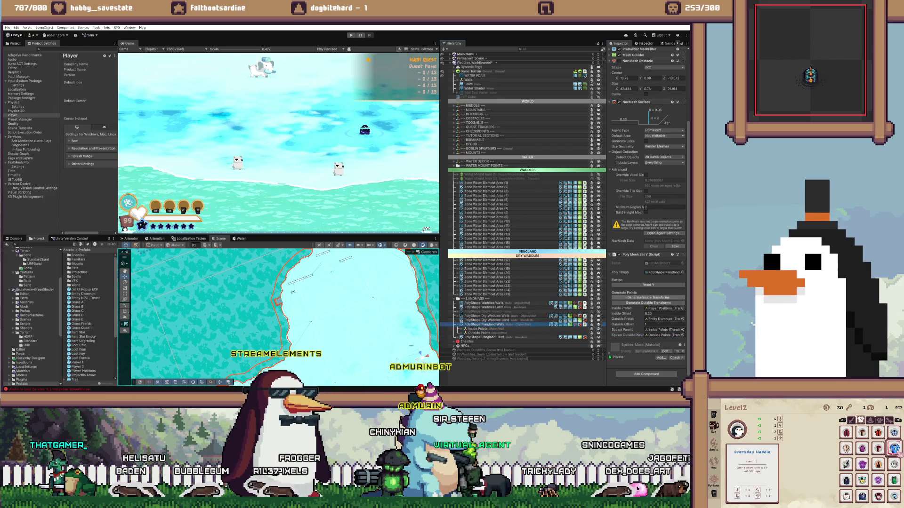
click(663, 335)
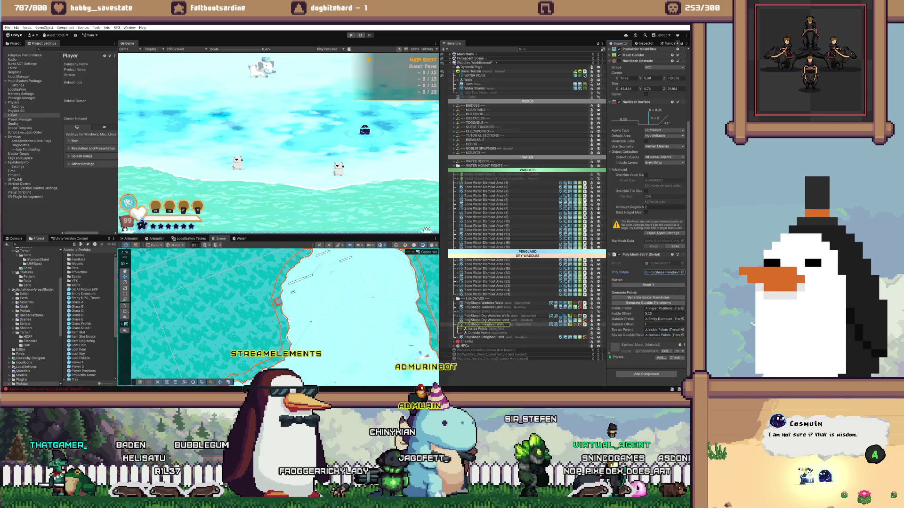
- Show the Console, frame a generated Player Positions clone, and follow the points along the coast
scroll(284, 316, down, 3)
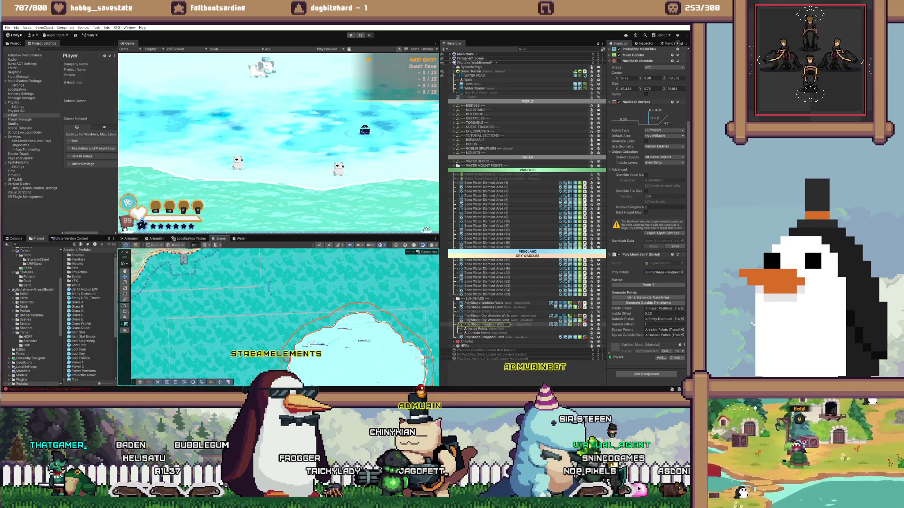
click(16, 239)
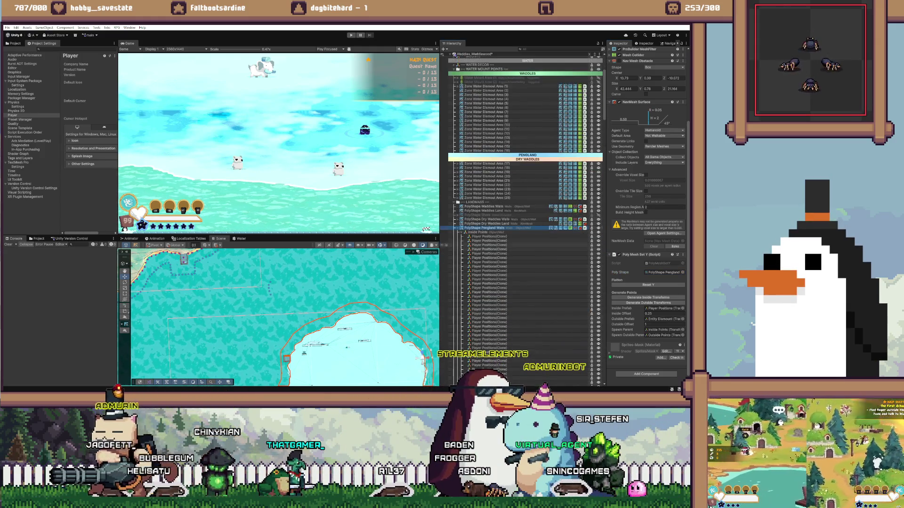
double_click(489, 245)
drag(329, 283, 217, 316)
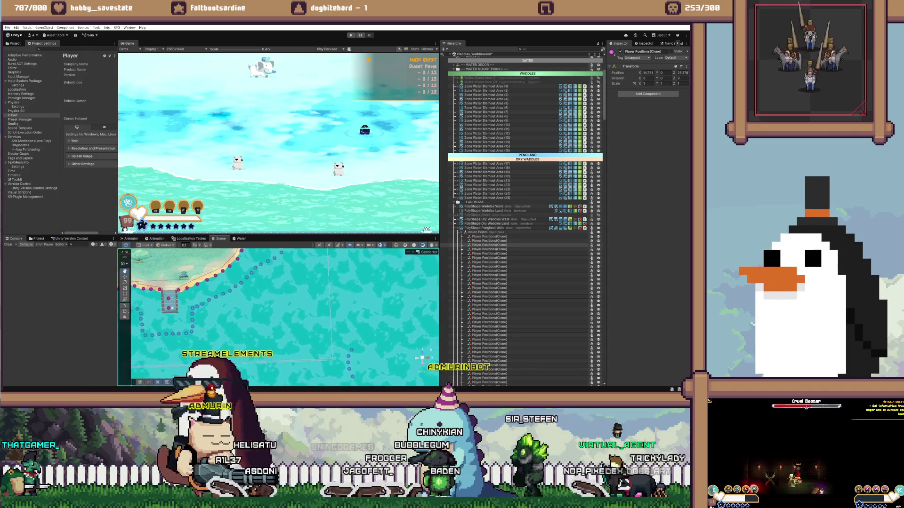
- Select every generated Player Positions(Clone) in the Hierarchy and delete them
scroll(523, 221, down, 10)
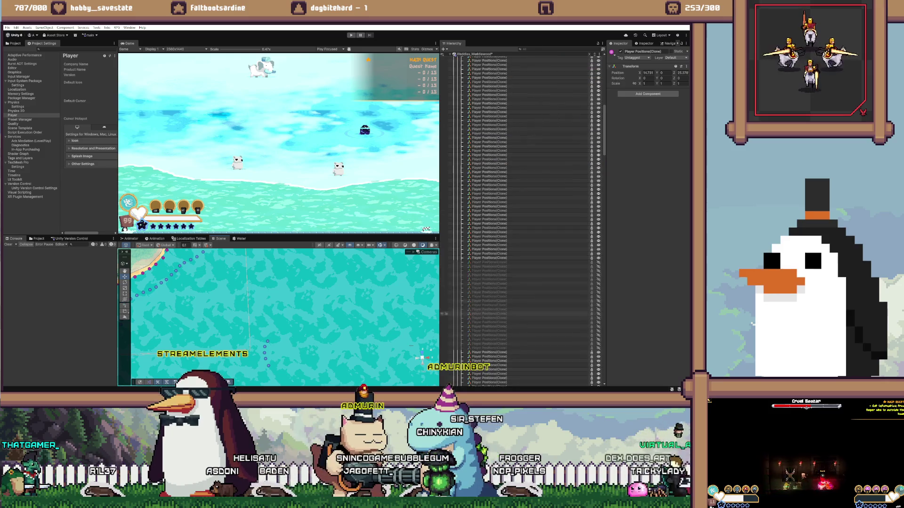
double_click(490, 245)
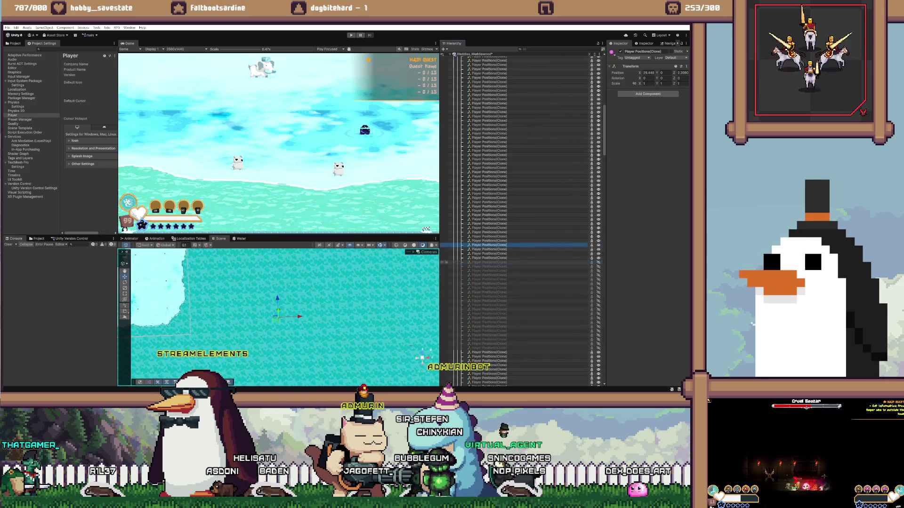
scroll(522, 221, up, 10)
click(490, 220)
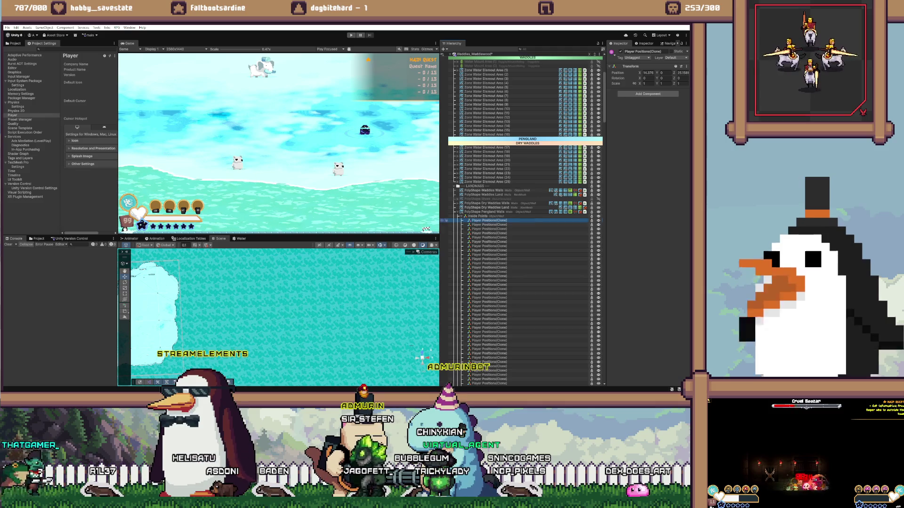
scroll(522, 221, down, 5)
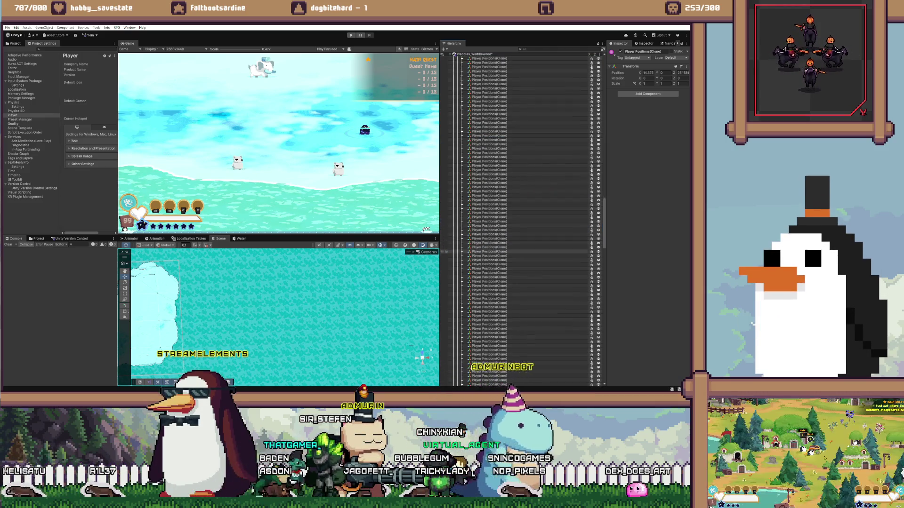
scroll(523, 222, down, 10)
shift+click(489, 354)
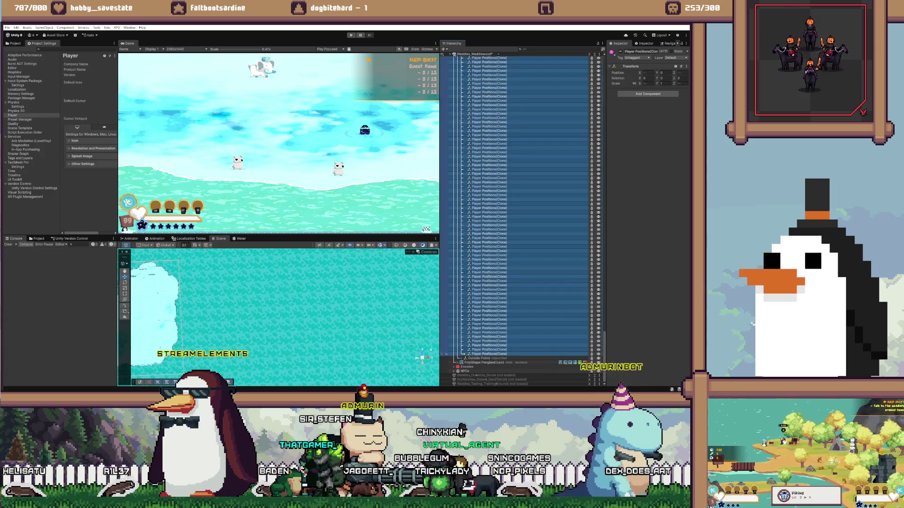
key(Delete)
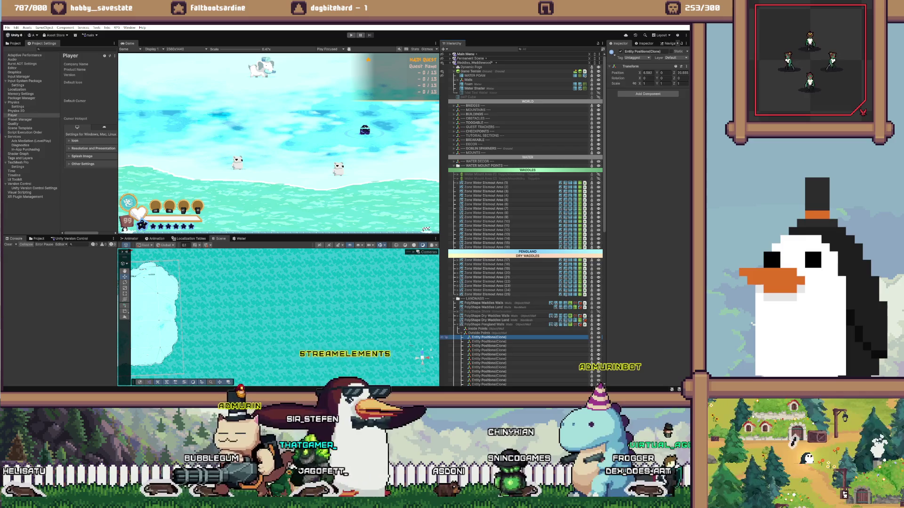
- Delete all 74 Entity Positions clones and reselect PolyShape Pengland Walls
key(f)
scroll(517, 315, down, 10)
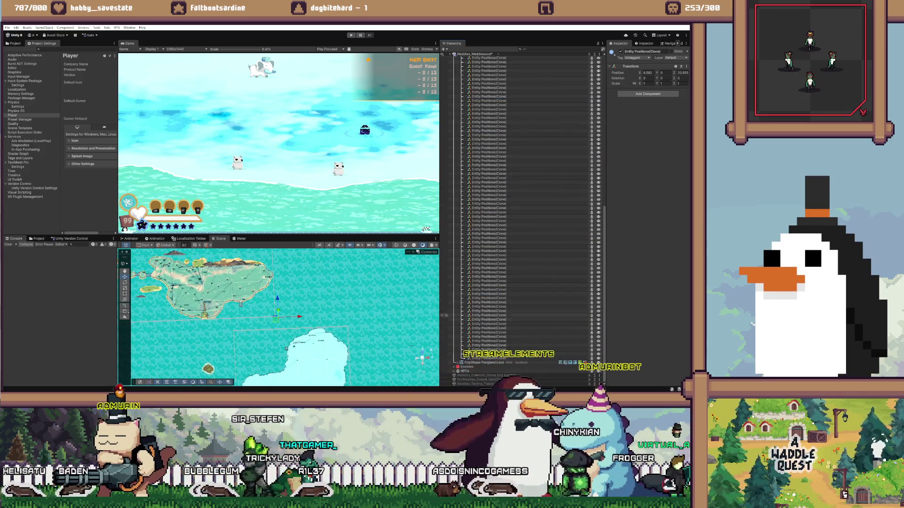
shift+click(485, 358)
key(Delete)
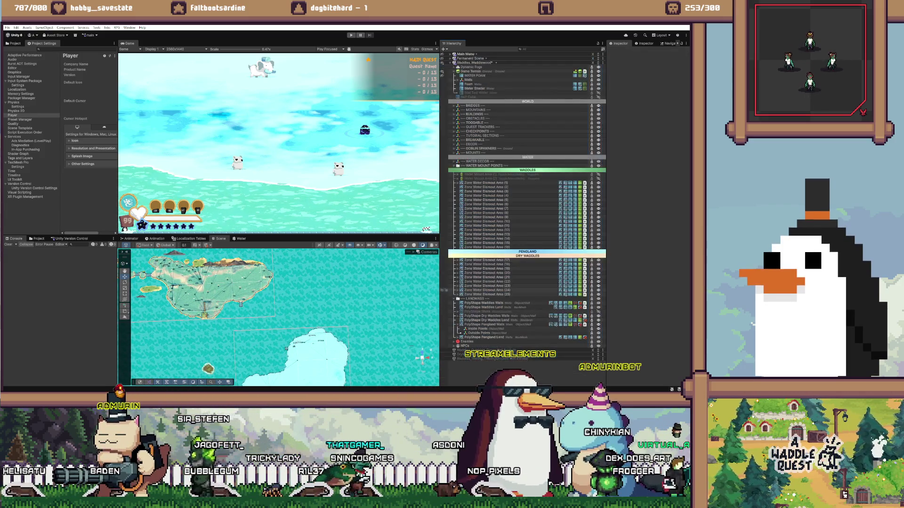
click(484, 324)
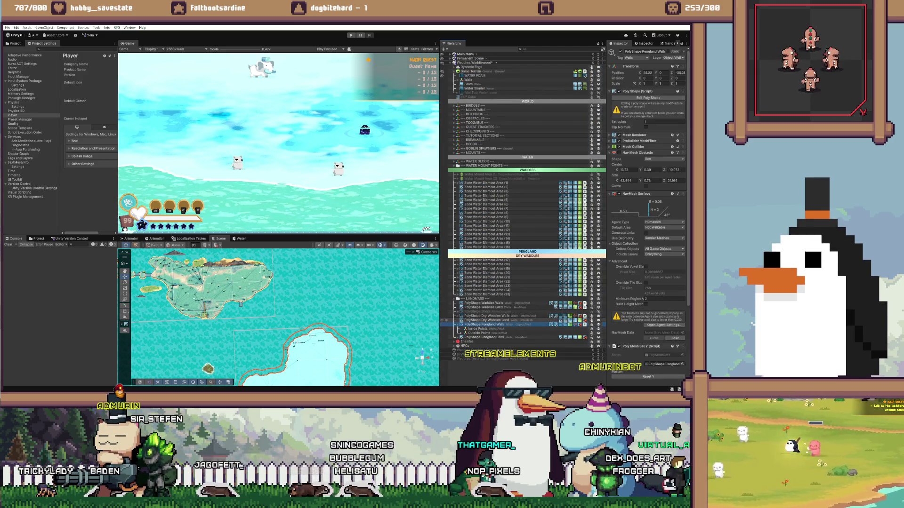
- Expand Inside Points, frame a regenerated Player Positions clone, then reselect PolyShape Pengland Walls
scroll(647, 212, down, 3)
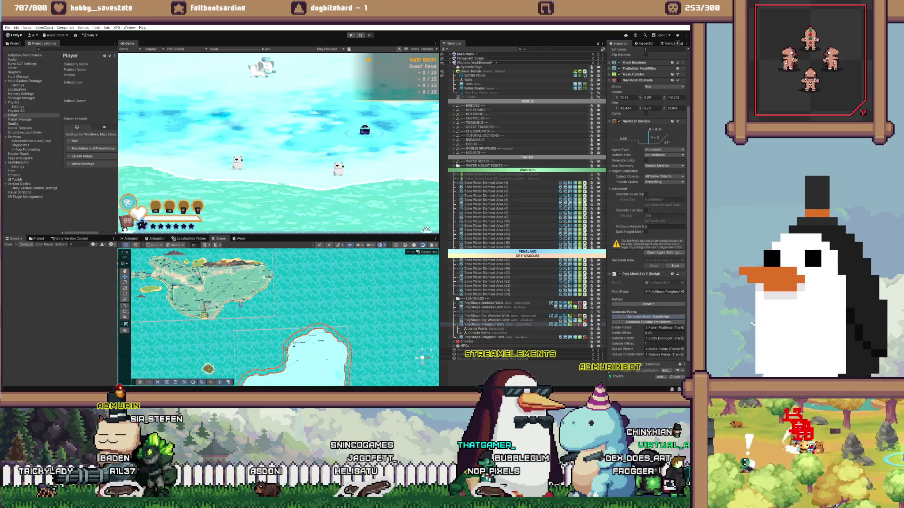
click(462, 329)
double_click(489, 337)
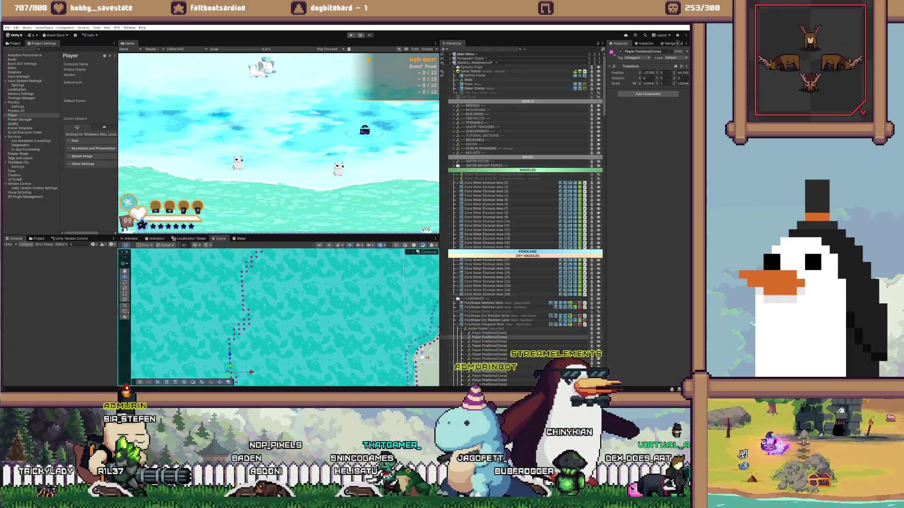
scroll(285, 317, down, 5)
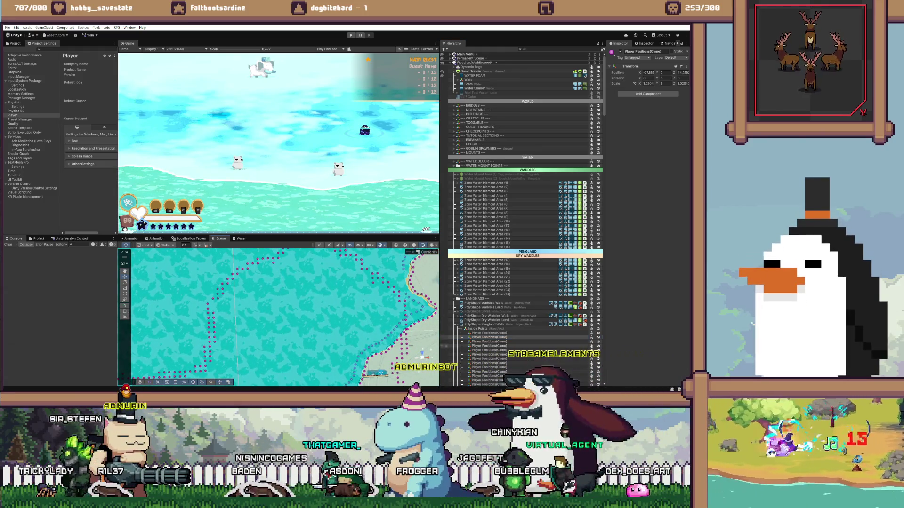
click(484, 324)
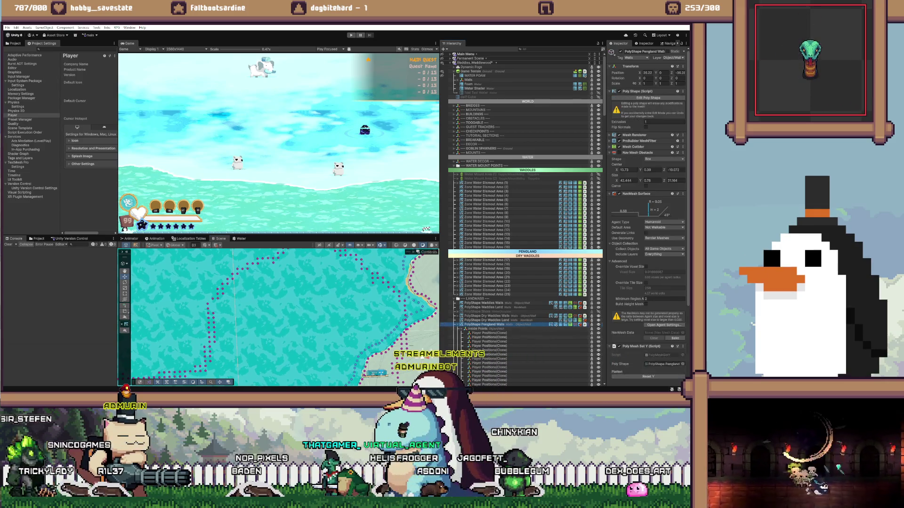
- Select the Player Positions clones under Inside Points and frame them in the Scene view
scroll(647, 212, down, 5)
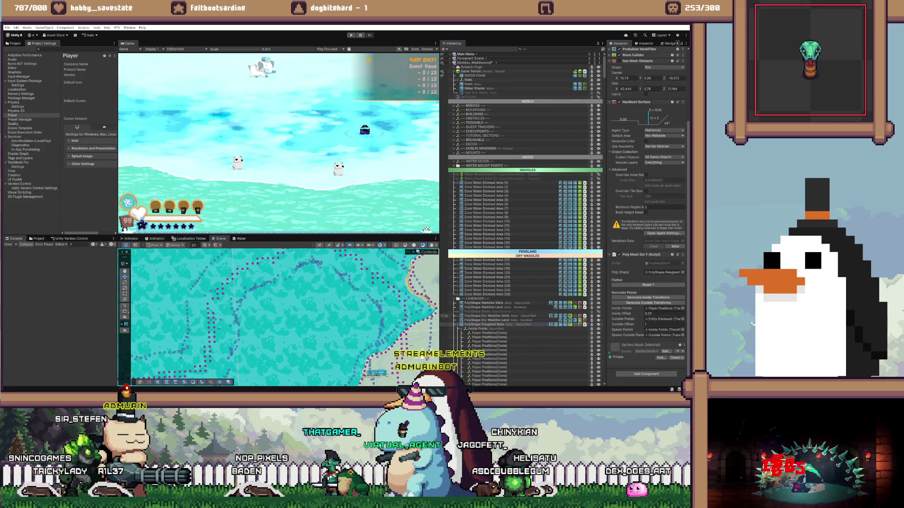
scroll(285, 318, up, 5)
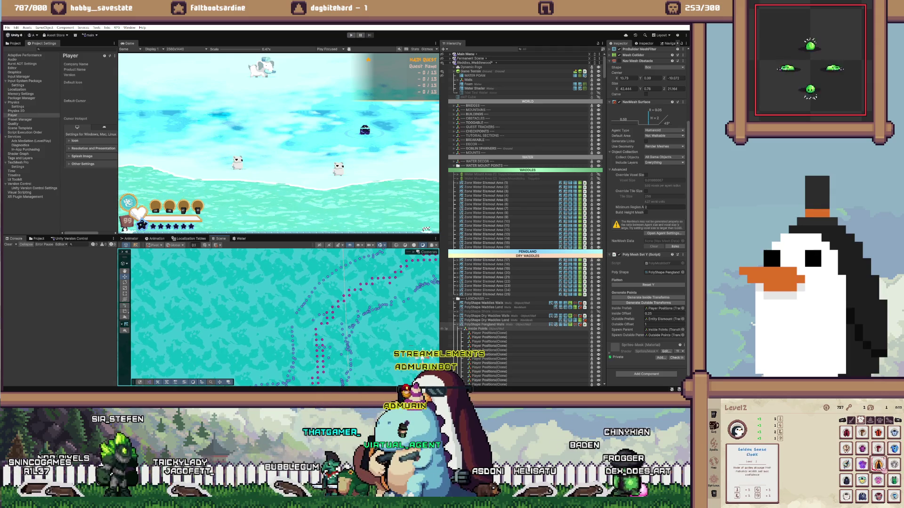
click(477, 328)
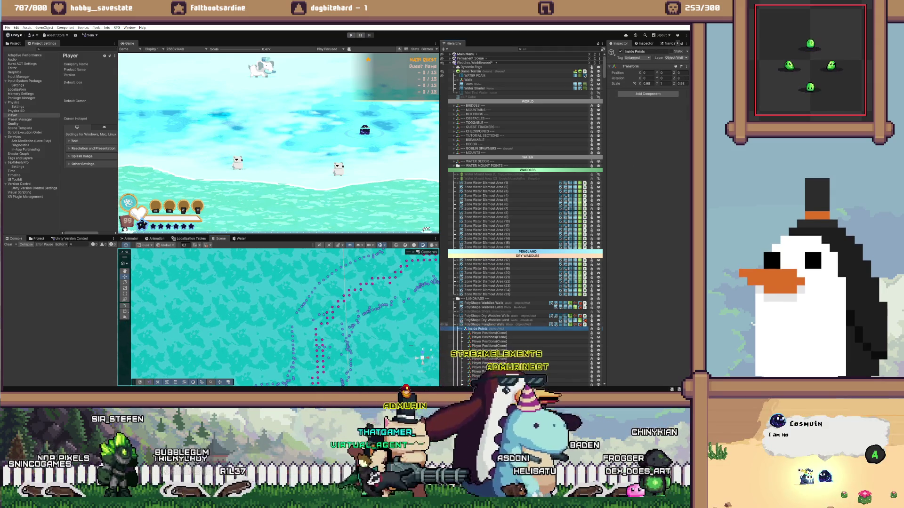
click(489, 333)
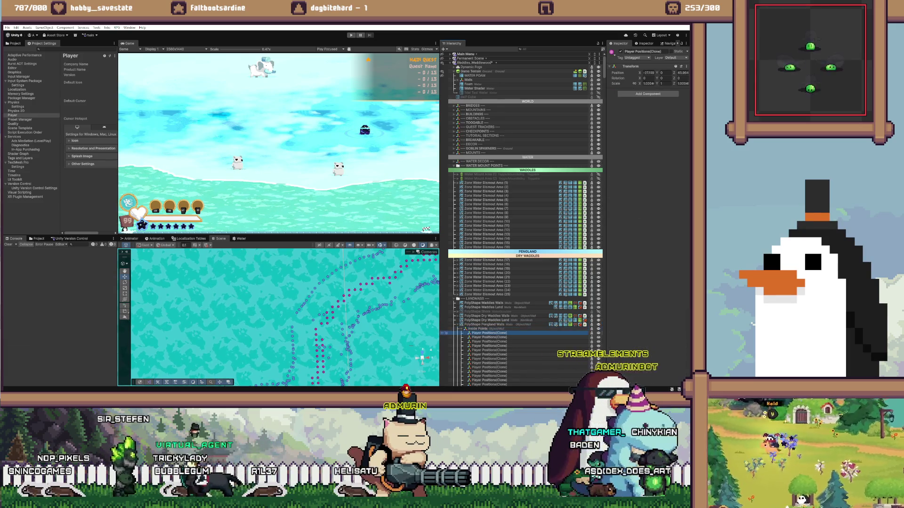
key(Down)
key(Down)
key(Down)
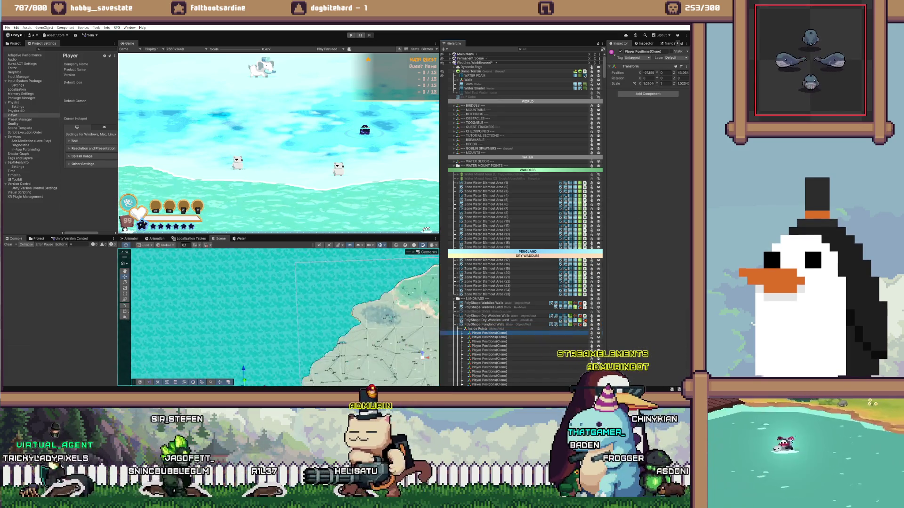
key(Down)
key(Down)
key(Down)
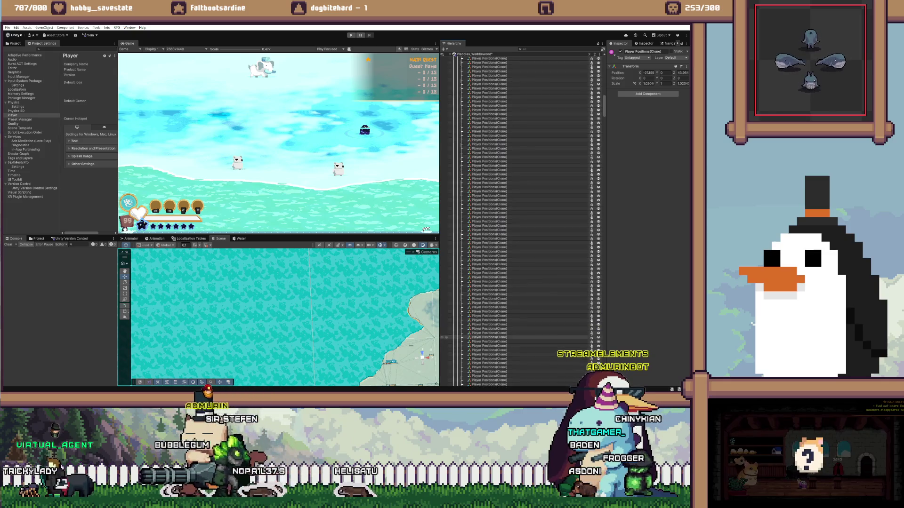
scroll(444, 300, up, 5)
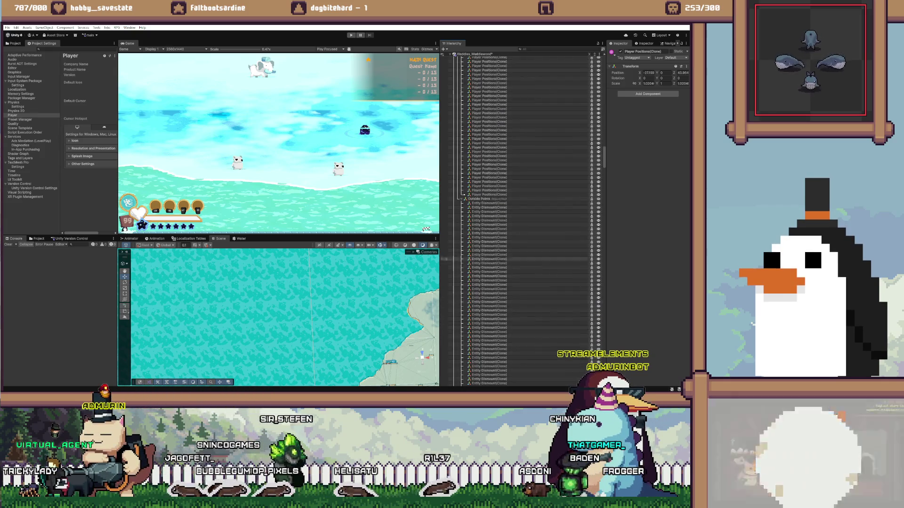
shift+click(445, 194)
key(f)
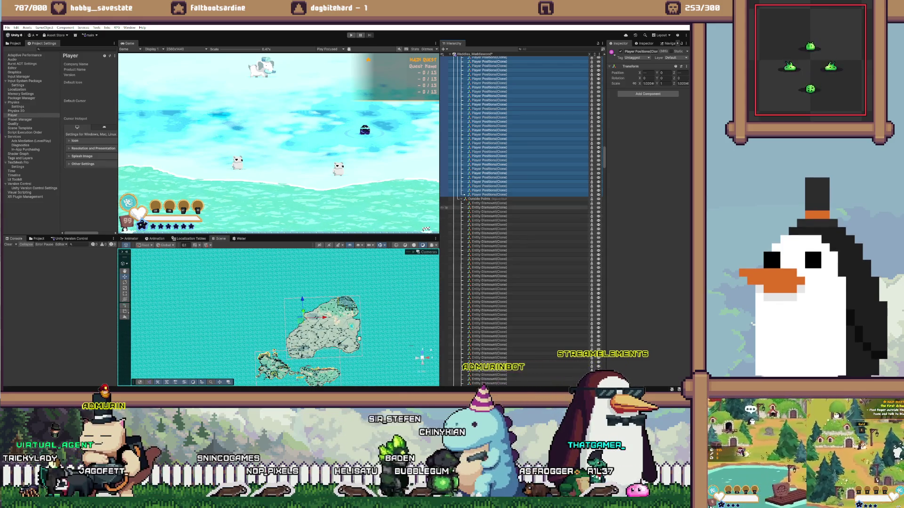
- Extend the selection through the last Entity Dismount clone and frame all spawn points
ctrl+click(445, 207)
ctrl+click(445, 202)
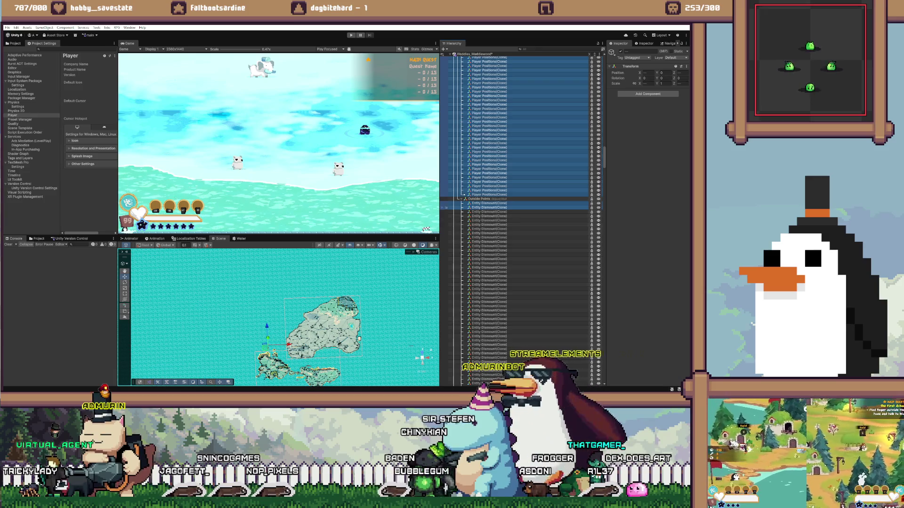
ctrl+click(445, 212)
scroll(445, 245, down, 10)
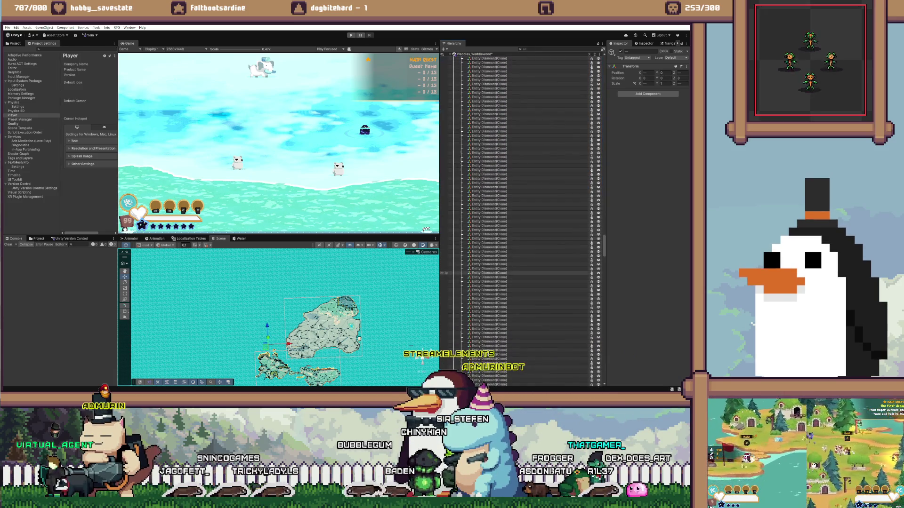
scroll(444, 273, down, 15)
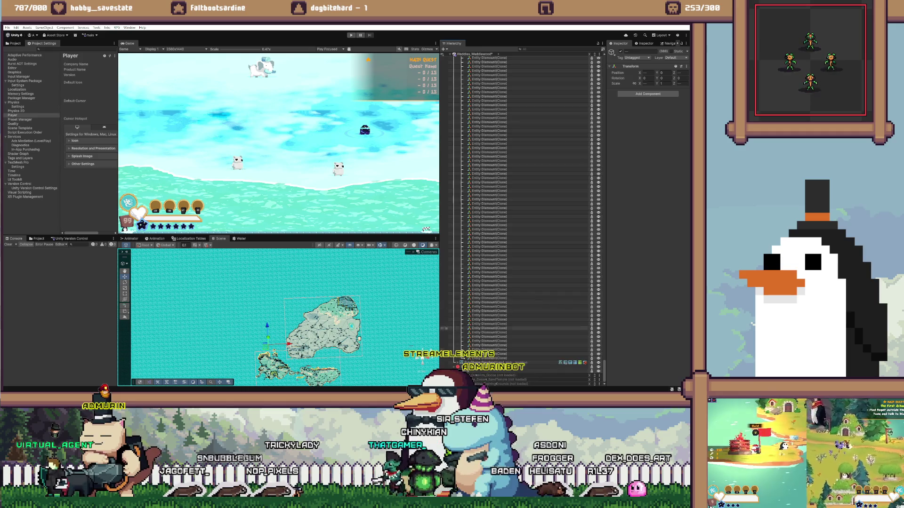
shift+click(484, 357)
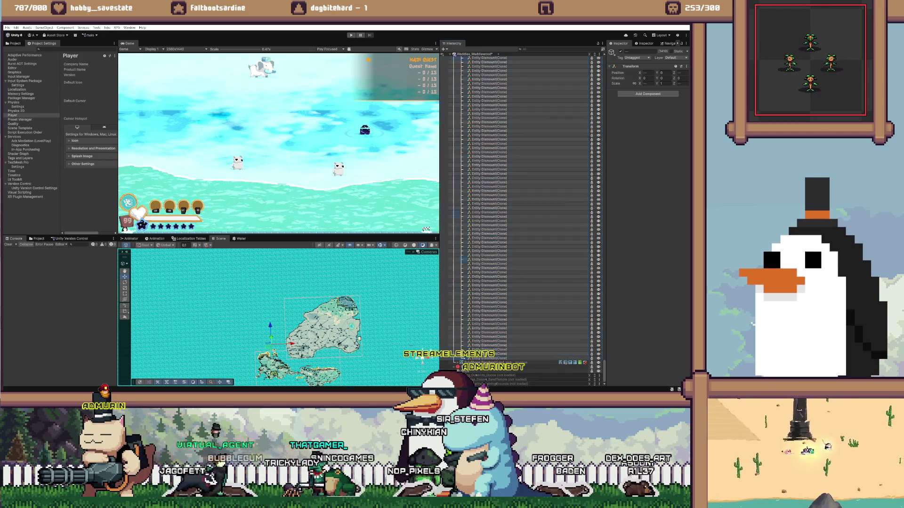
key(f)
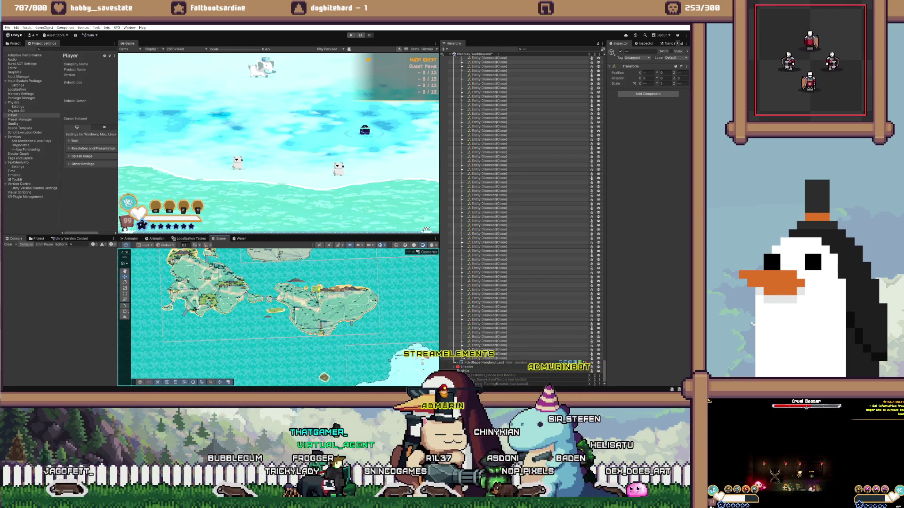
- Select a single Entity Dismount clone in the Hierarchy
click(490, 276)
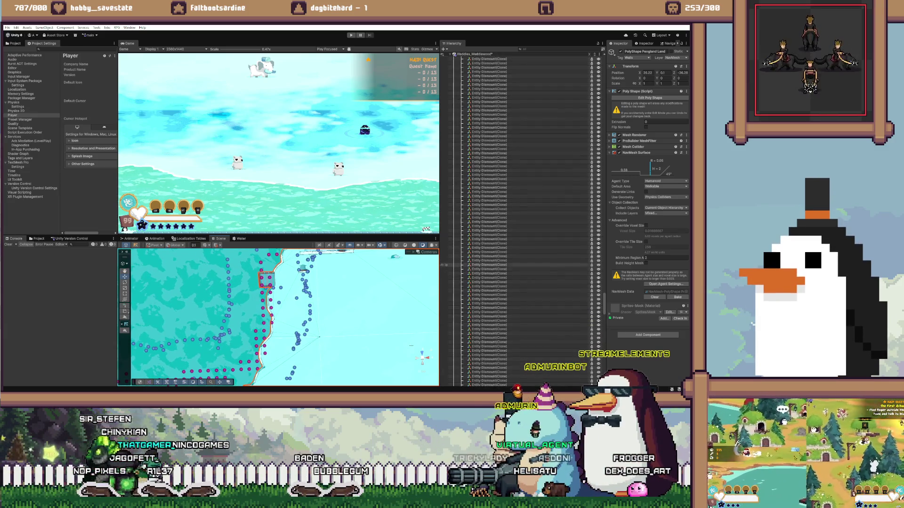
- Clear the current selection and select the Game Terrain object
scroll(518, 221, up, 15)
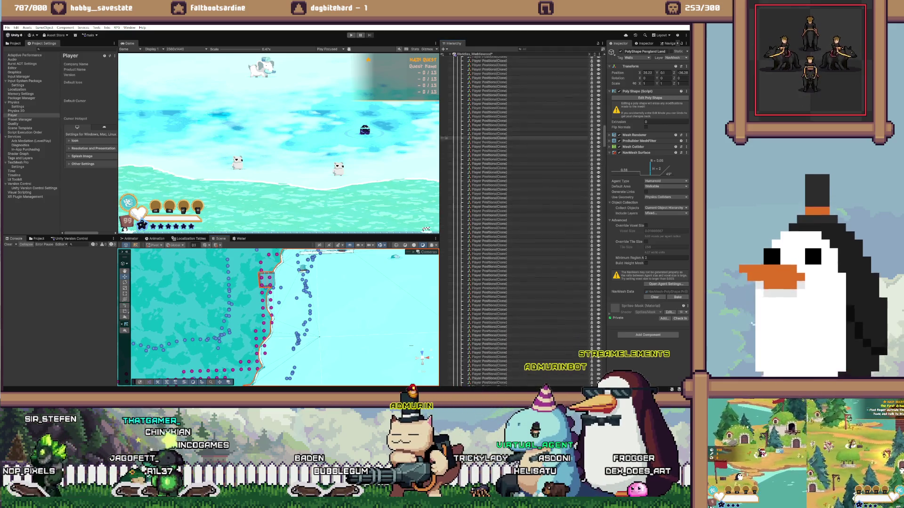
scroll(517, 221, up, 10)
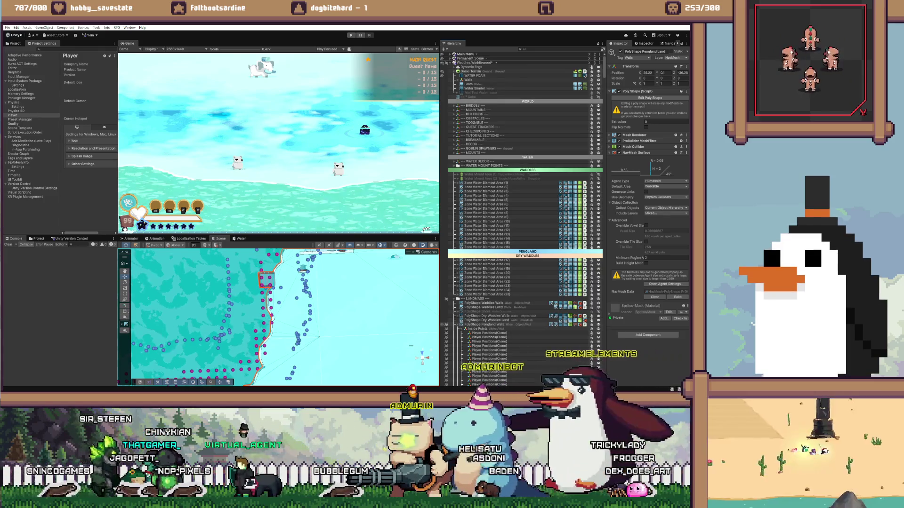
key(shift+d)
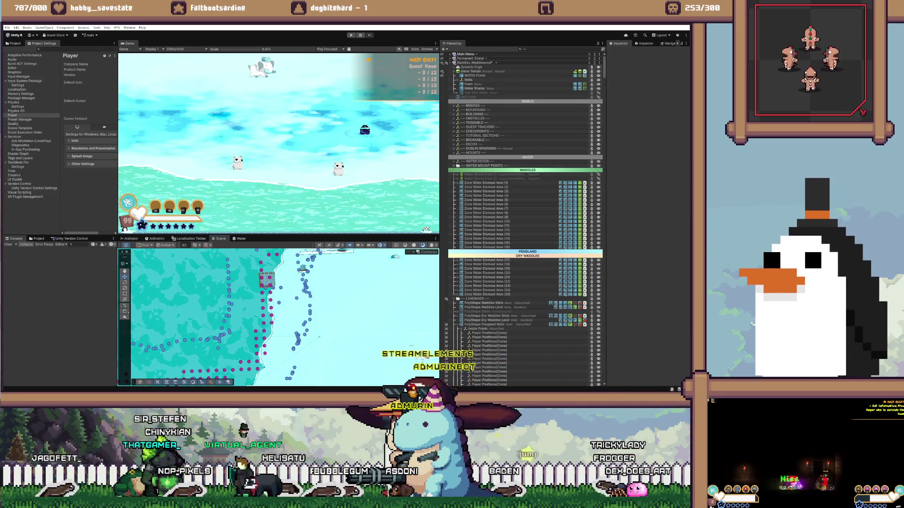
click(470, 71)
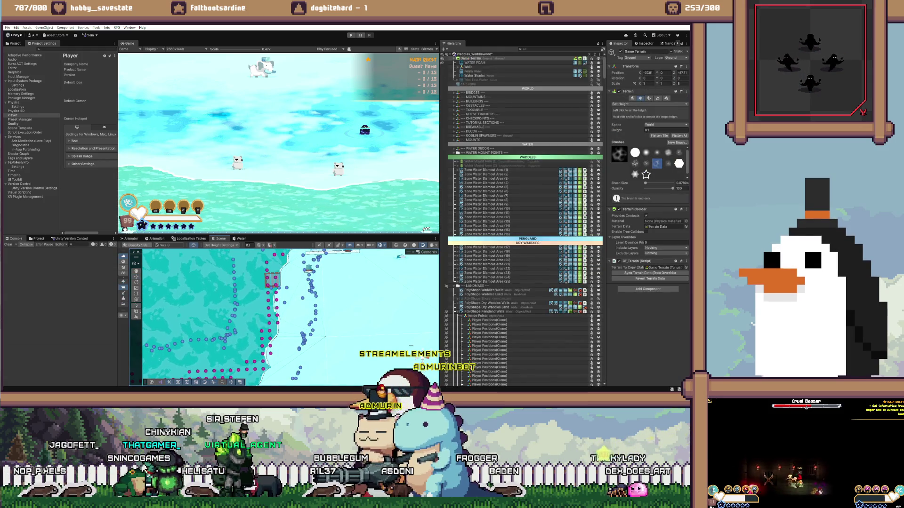
- Collapse Inside Points and Outside Points, select both, and drag them above PolyShape Pengland Walls
scroll(286, 313, down, 2)
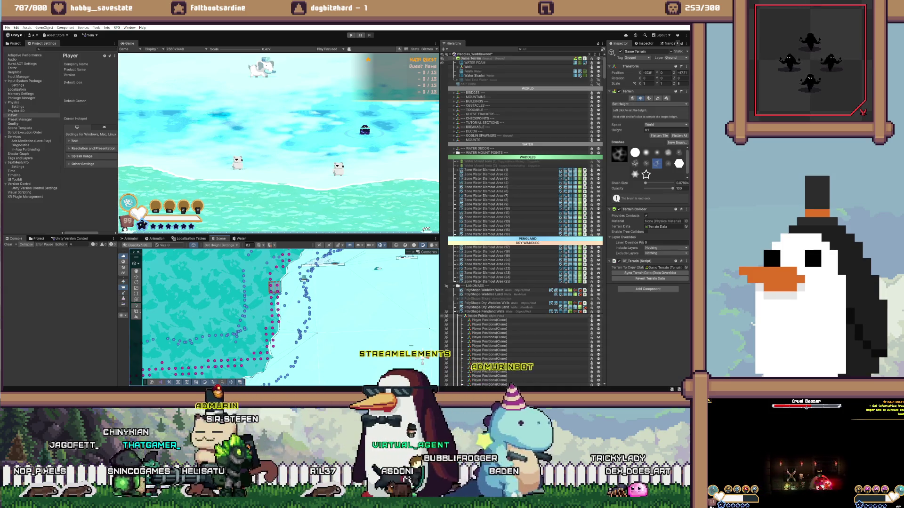
click(463, 316)
click(464, 320)
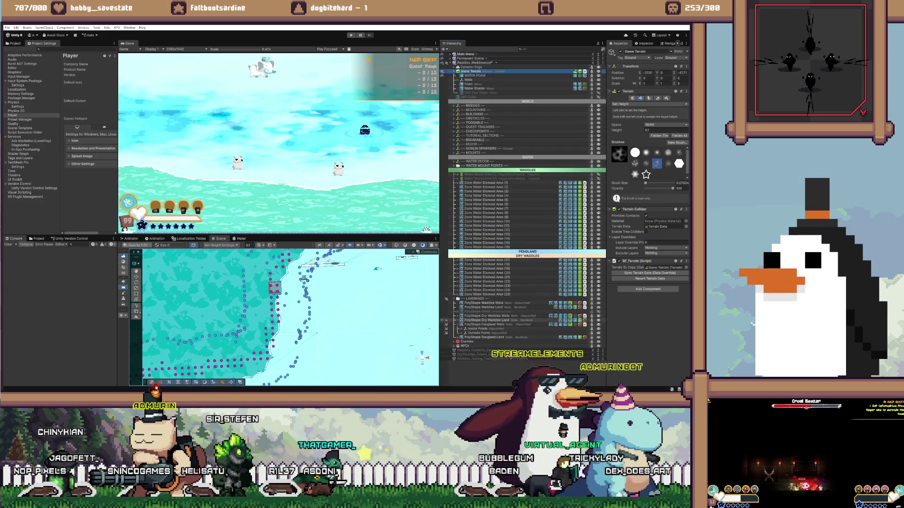
click(478, 333)
shift+click(478, 328)
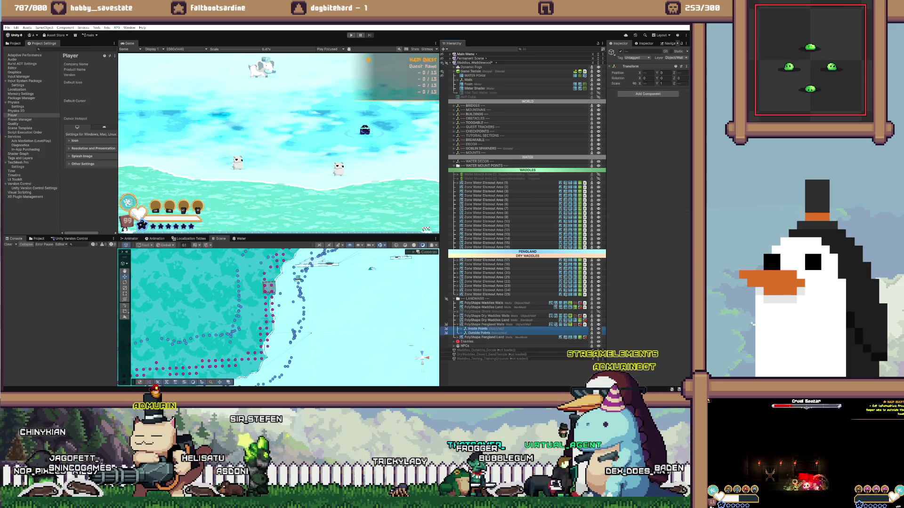
drag(478, 328, 478, 323)
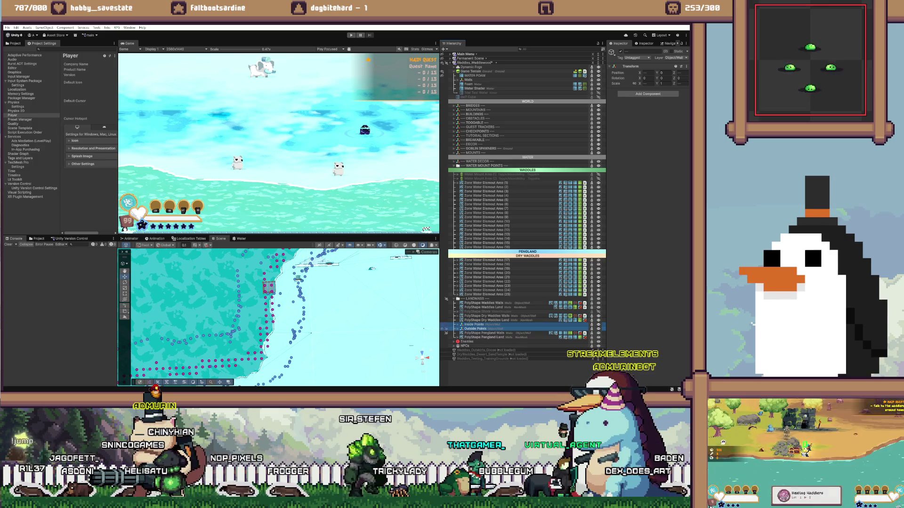
- Expand Outside Points, select Inside Points, and pick a spawn point near the shore
click(457, 328)
click(475, 324)
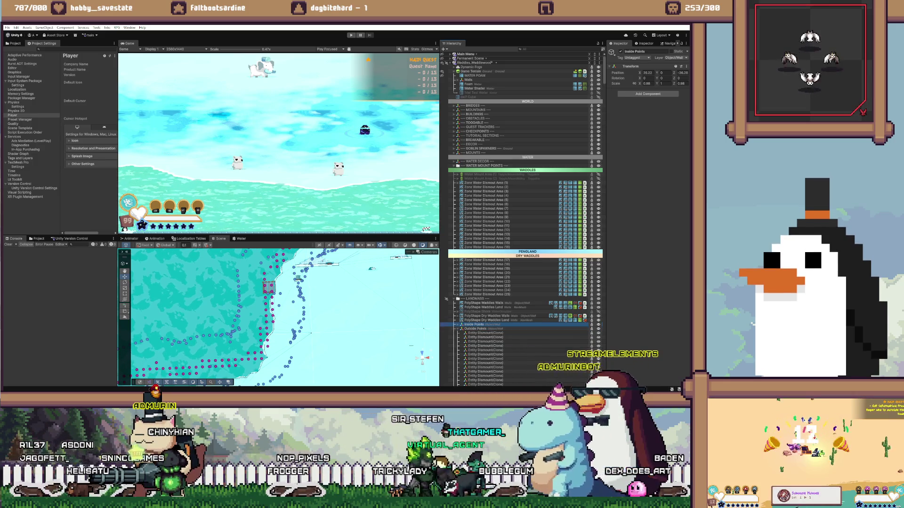
drag(282, 254, 320, 344)
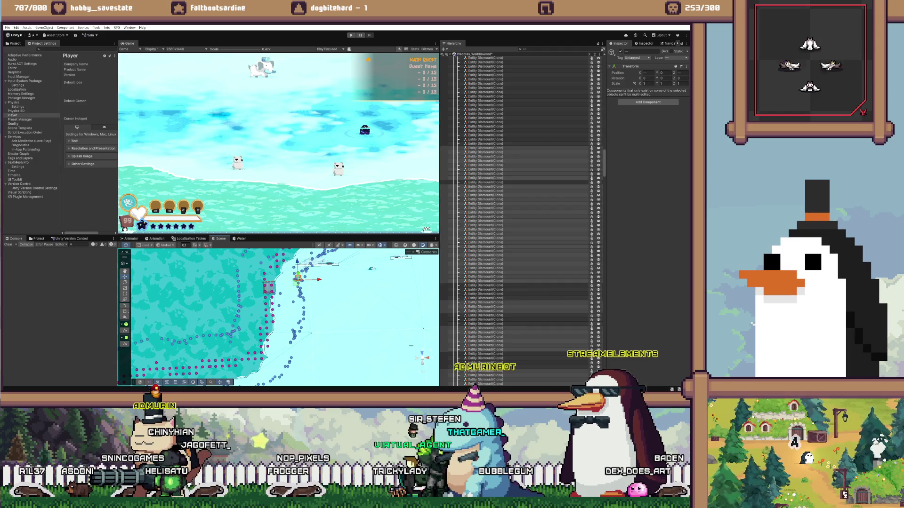
mouse_move(336, 297)
mouse_down()
mouse_move(346, 306)
mouse_move(376, 264)
mouse_up()
click(312, 308)
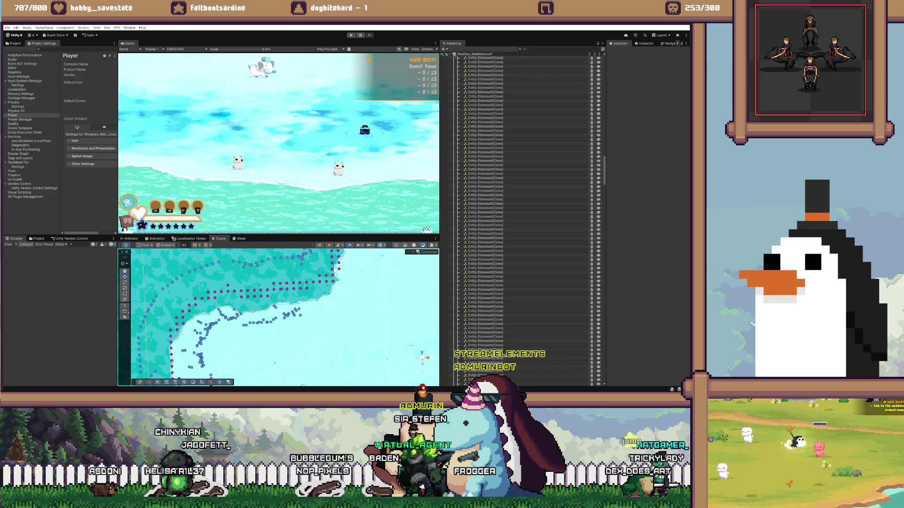
- Pan the Scene view along the coastline, including its diagonal and vertical stretches, checking the points
drag(330, 311, 387, 299)
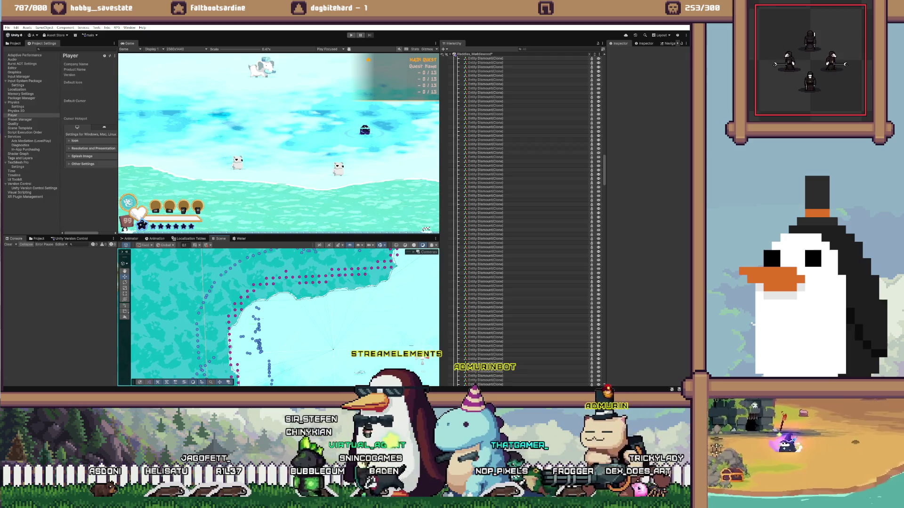
mouse_move(283, 320)
mouse_down()
mouse_move(303, 301)
mouse_move(305, 277)
mouse_up()
drag(282, 320, 304, 292)
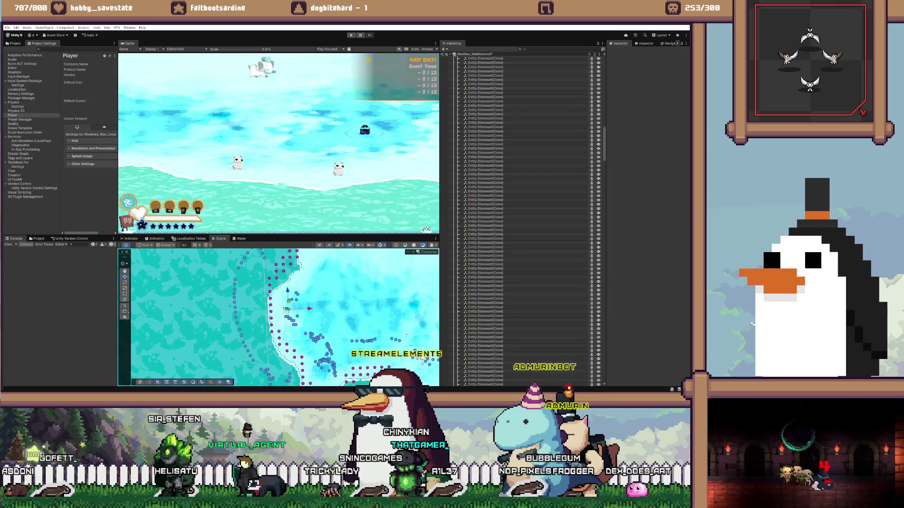
drag(283, 320, 381, 338)
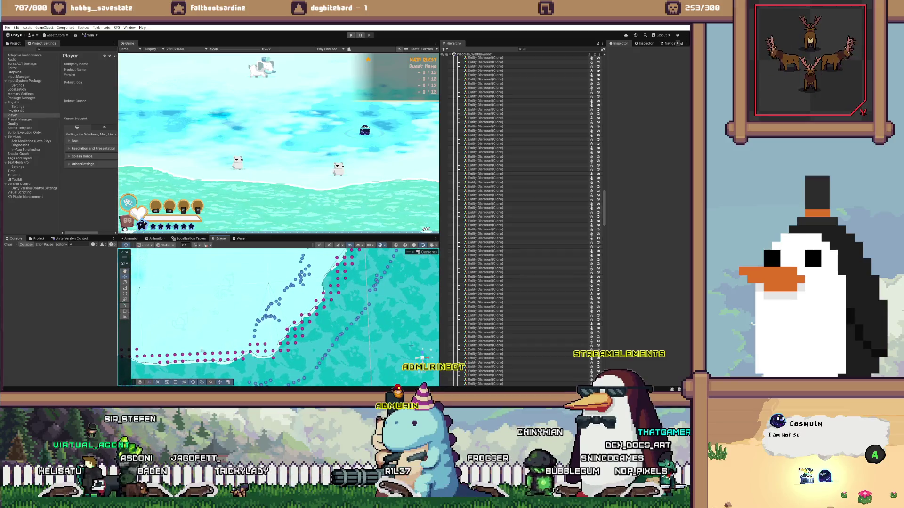
drag(282, 320, 358, 335)
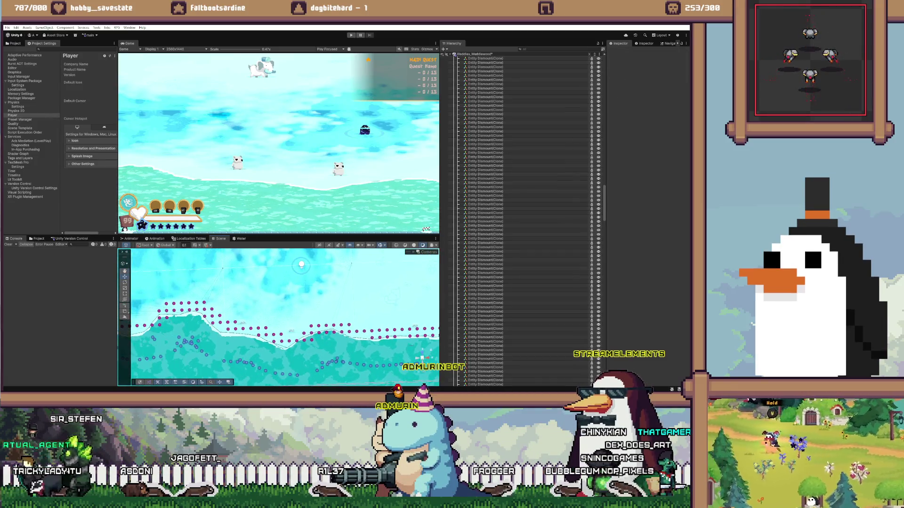
drag(301, 265, 137, 291)
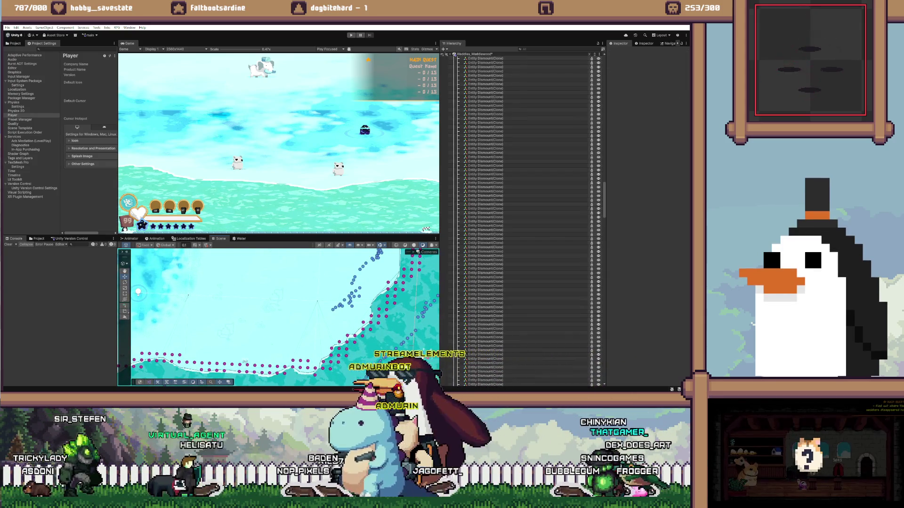
mouse_move(138, 292)
mouse_down()
mouse_move(179, 324)
mouse_move(161, 302)
mouse_up()
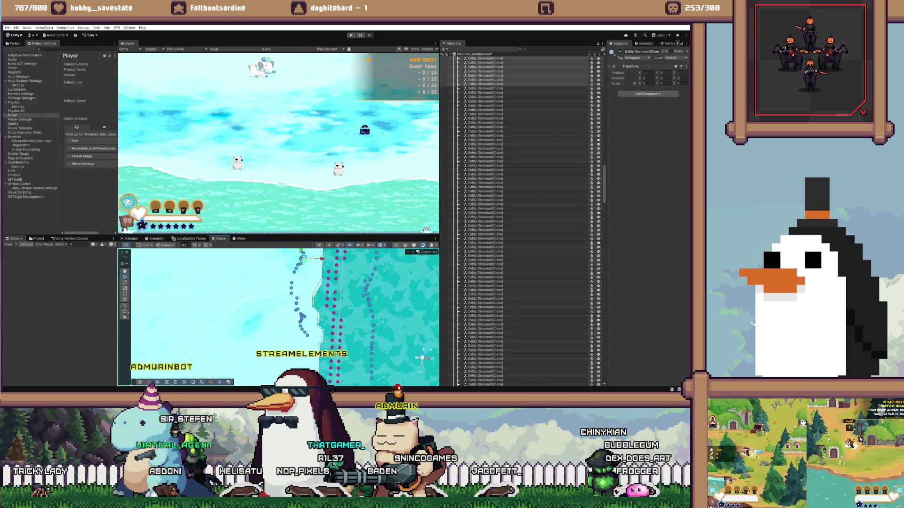
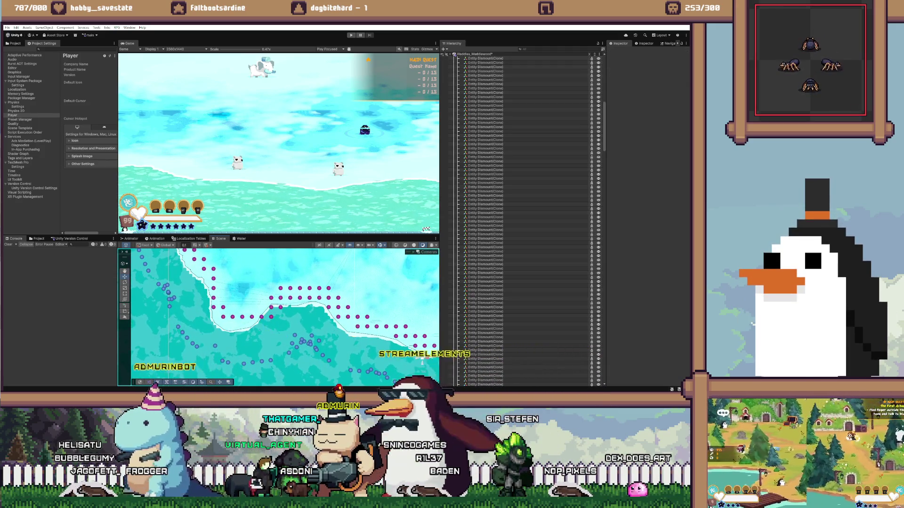
- Check the shoreline markers one by one and shift the one near the bend slightly left onto the edge
click(223, 316)
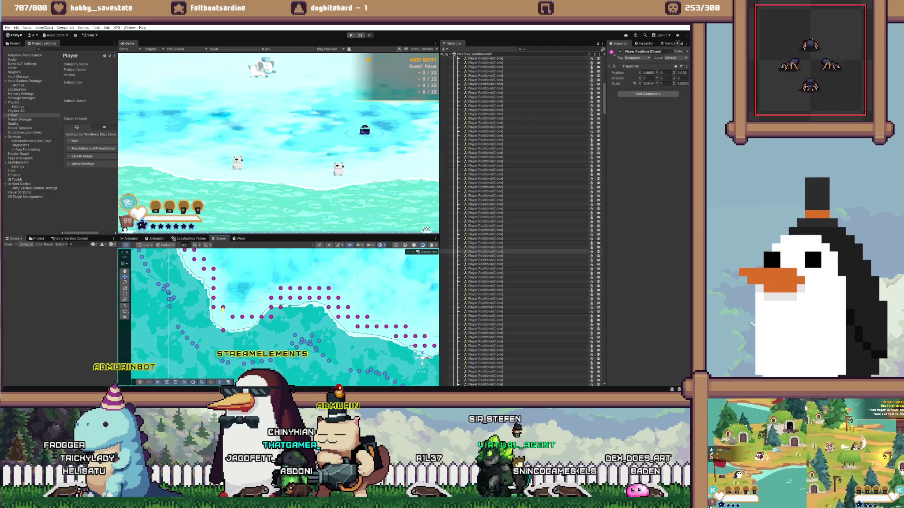
click(226, 329)
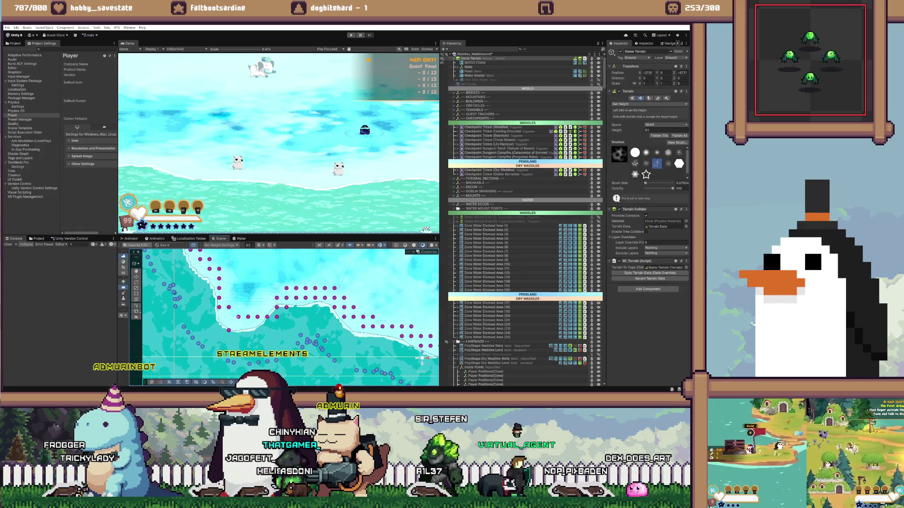
click(238, 316)
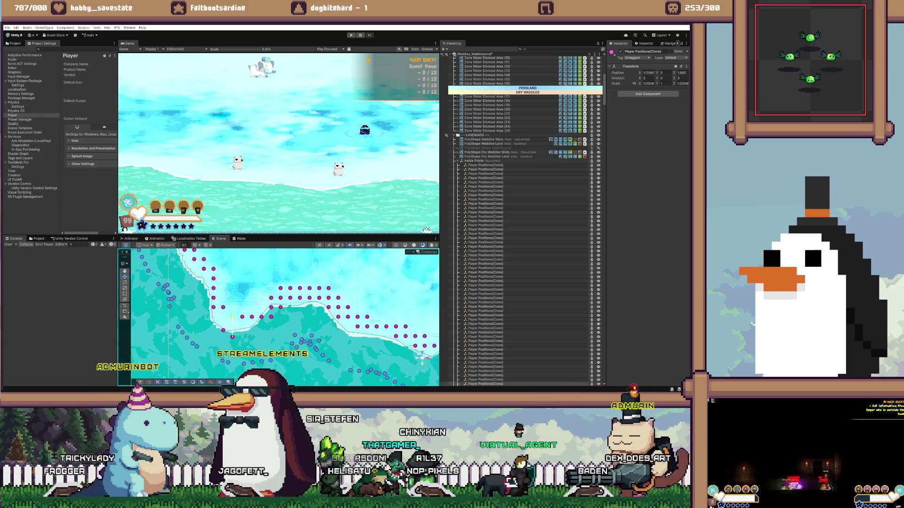
click(242, 332)
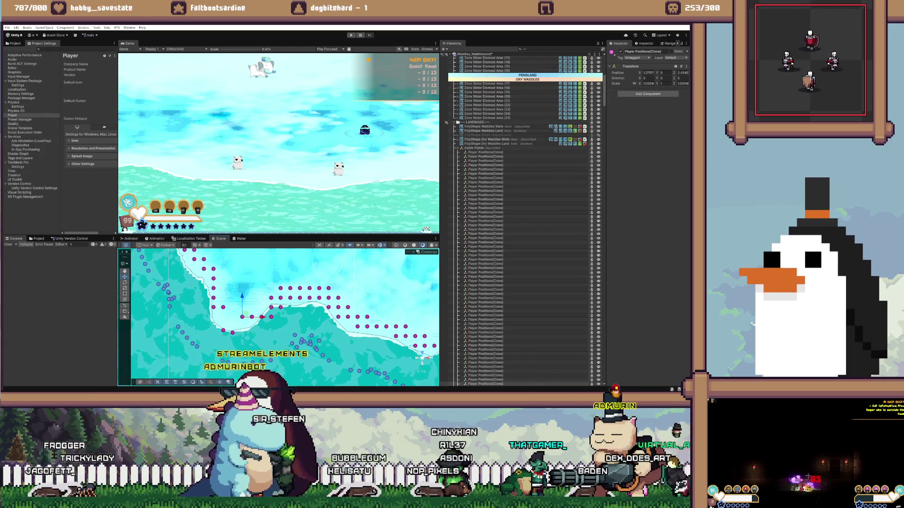
click(252, 317)
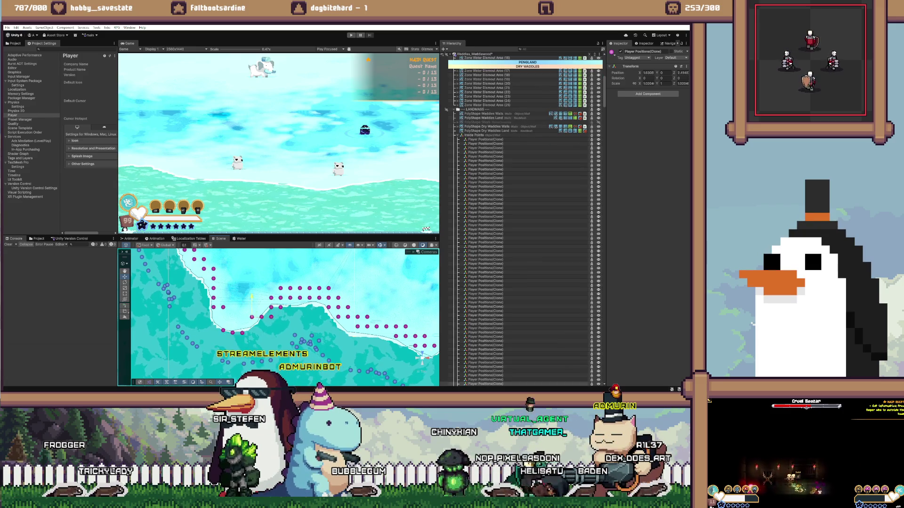
click(261, 321)
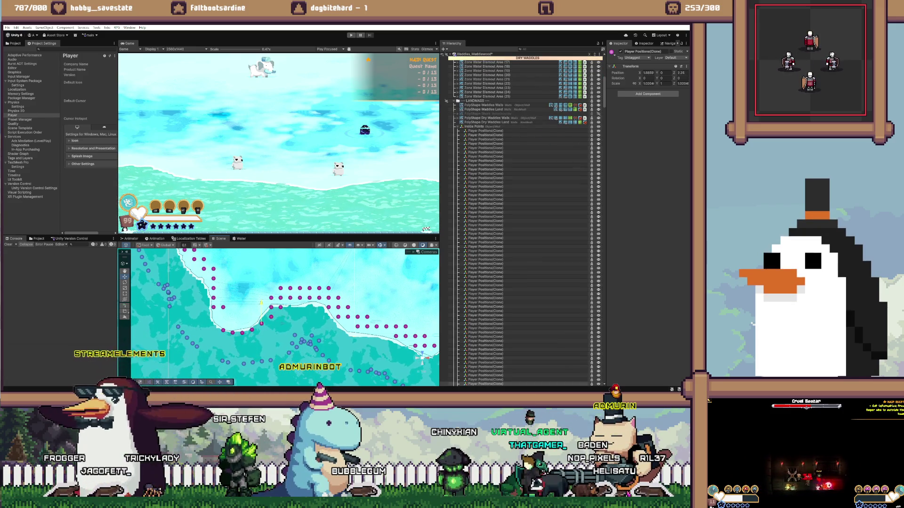
click(271, 316)
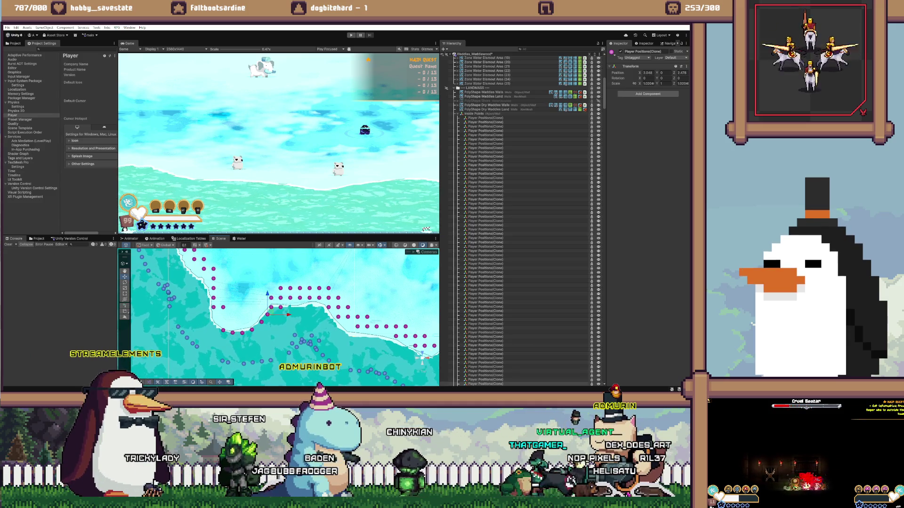
click(280, 307)
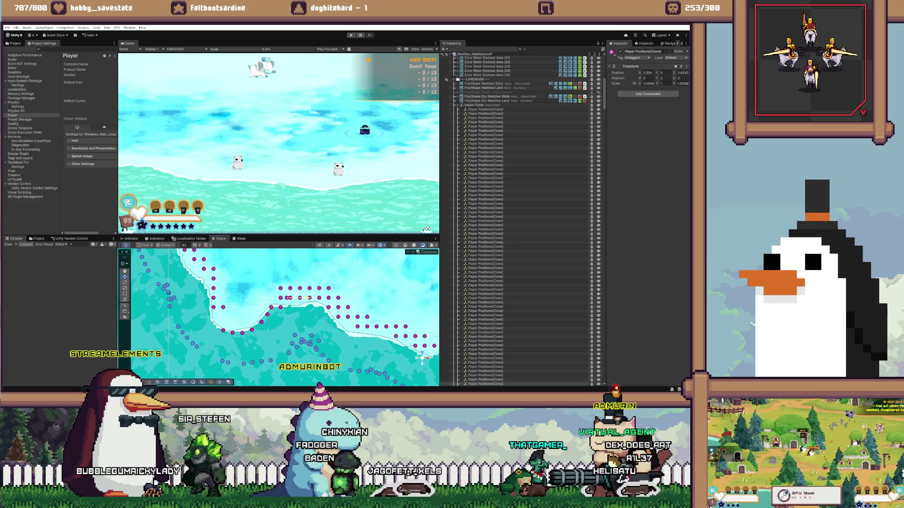
click(290, 307)
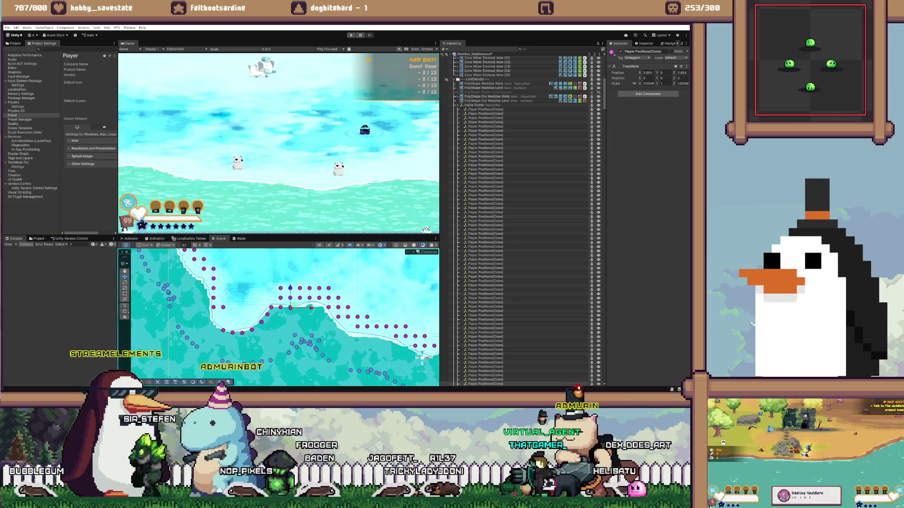
click(307, 309)
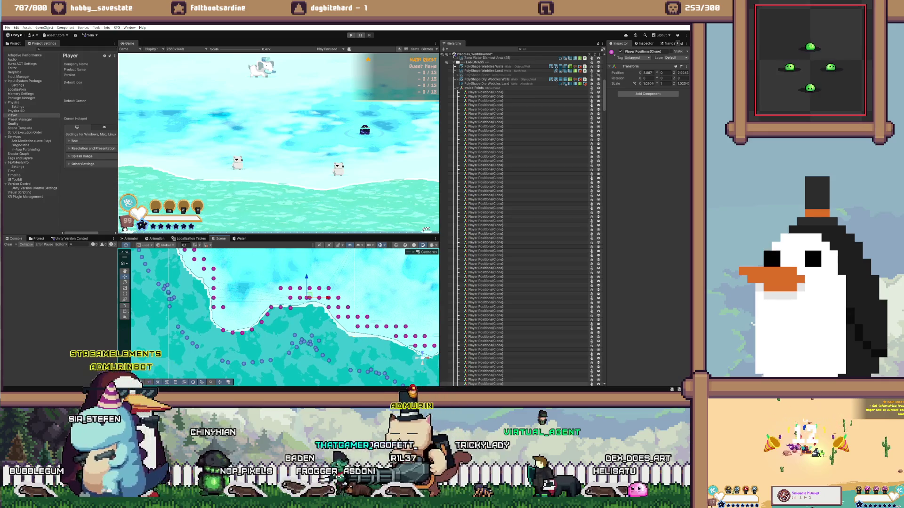
drag(317, 309, 309, 310)
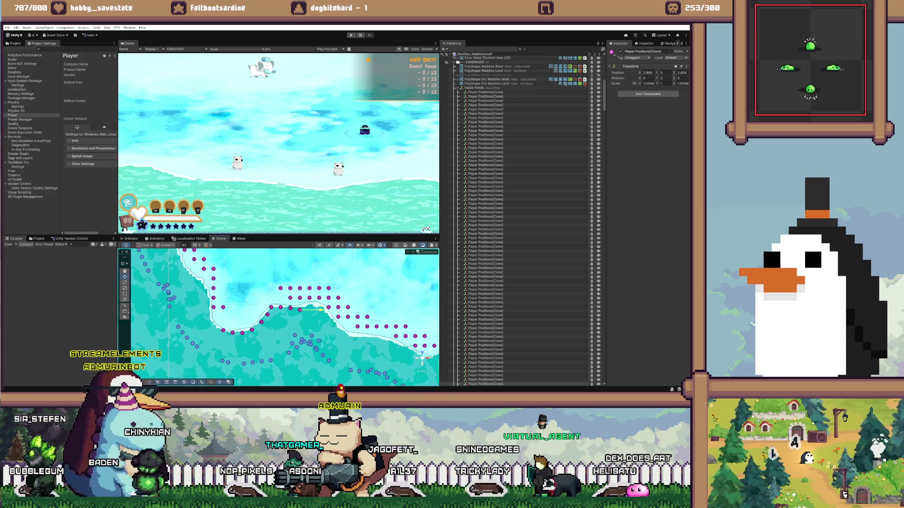
- Select the stray upper row of markers above the wall edge and delete it
click(290, 297)
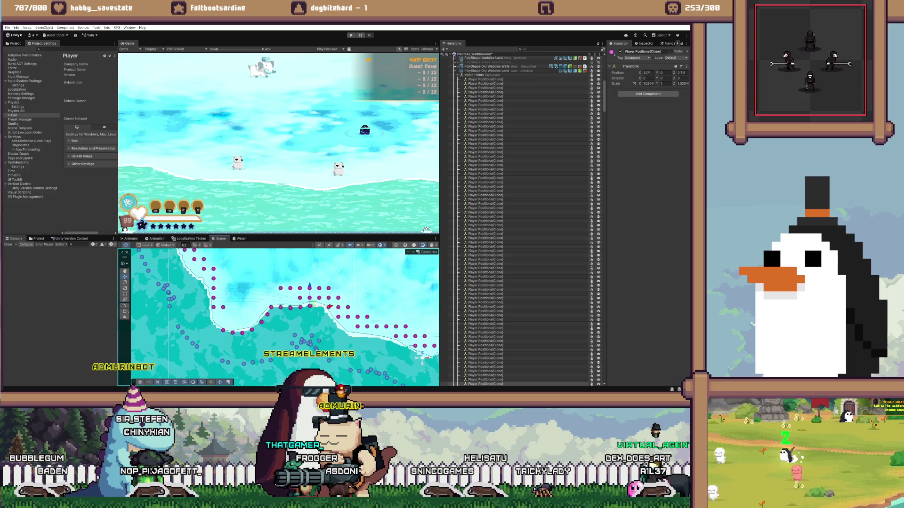
click(300, 297)
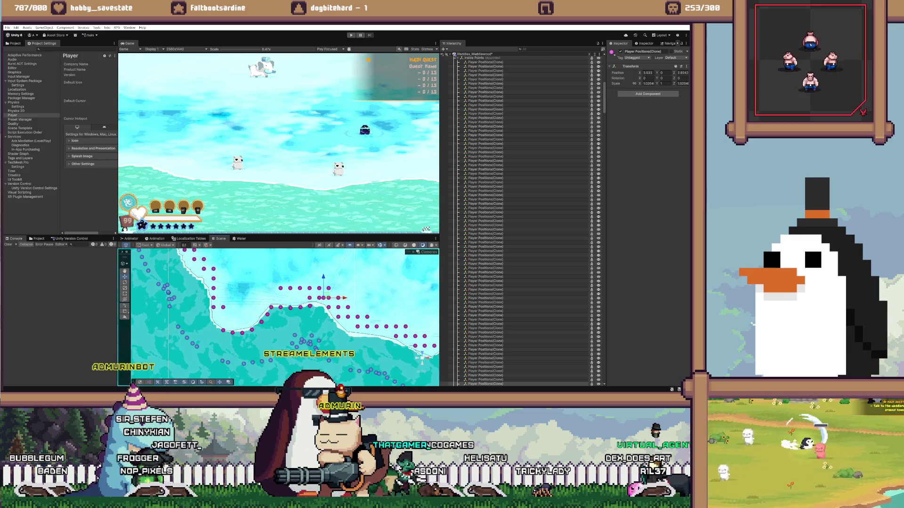
click(323, 307)
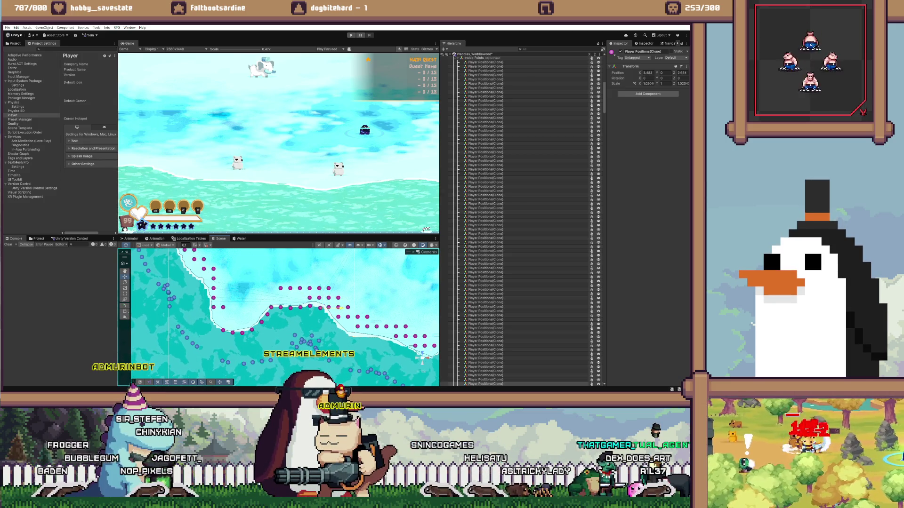
ctrl+click(280, 288)
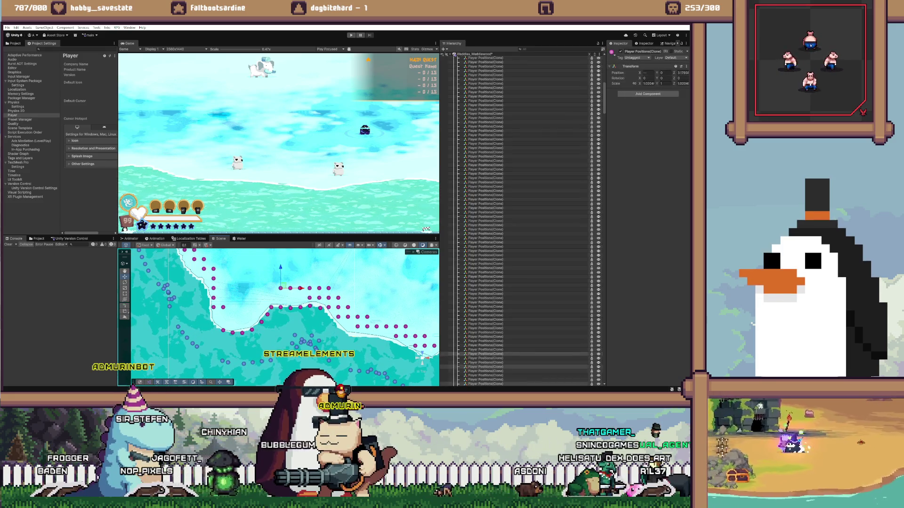
key(Delete)
double_click(485, 349)
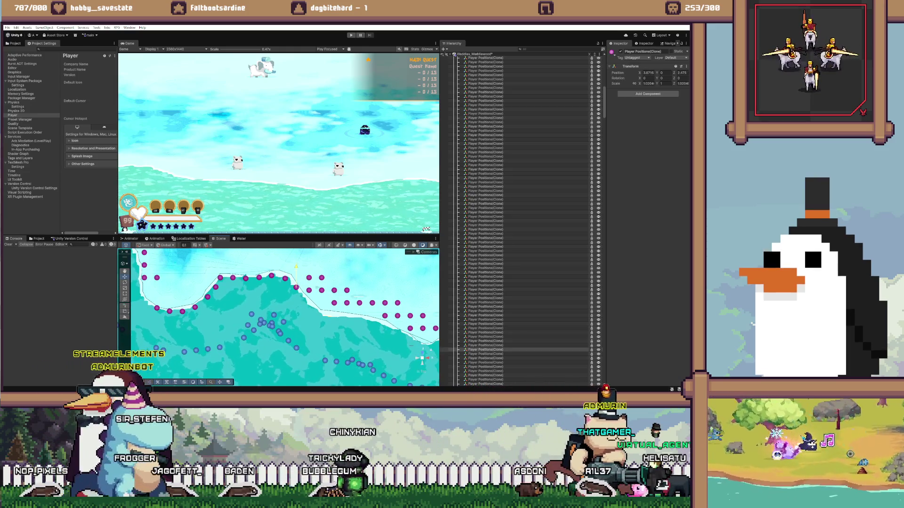
- Move a Player Positions marker down onto the shoreline edge
click(485, 366)
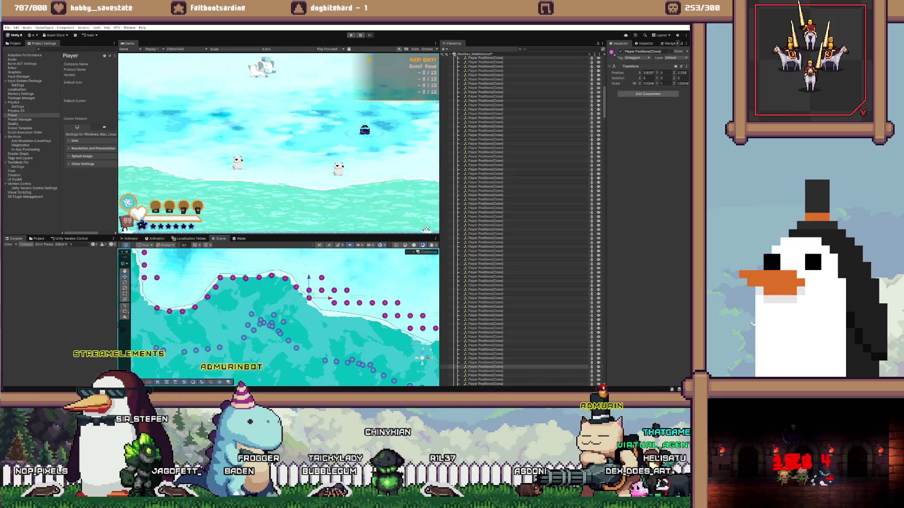
click(485, 363)
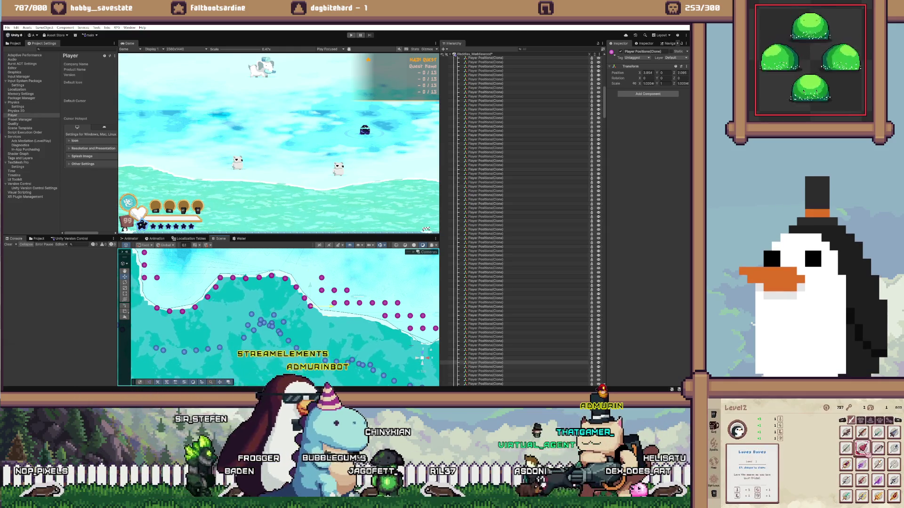
click(485, 380)
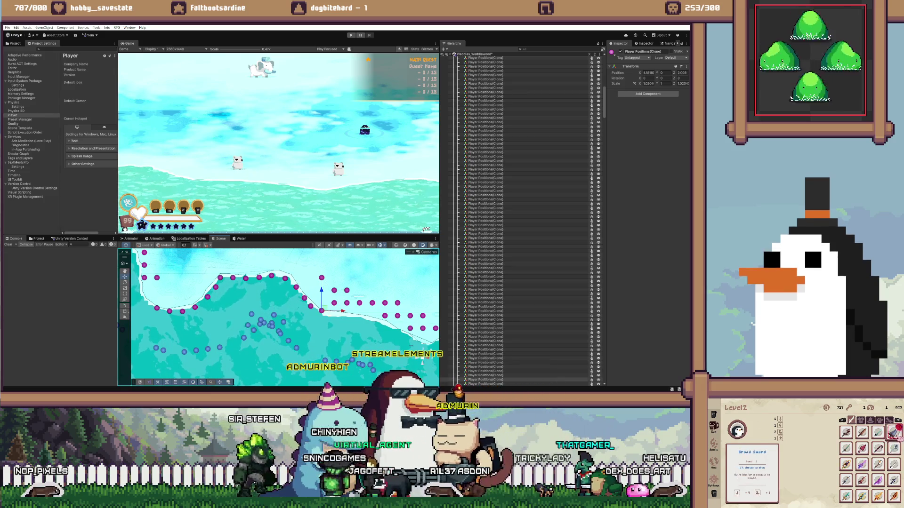
click(436, 342)
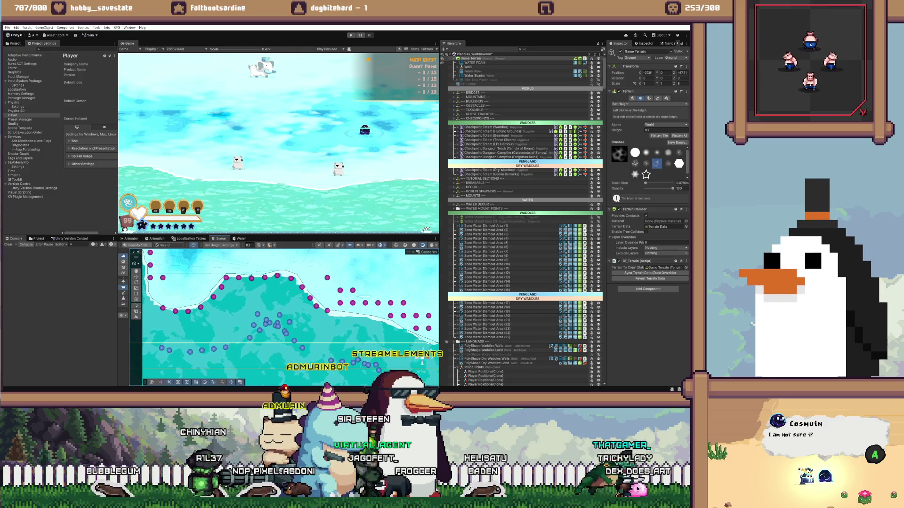
click(327, 311)
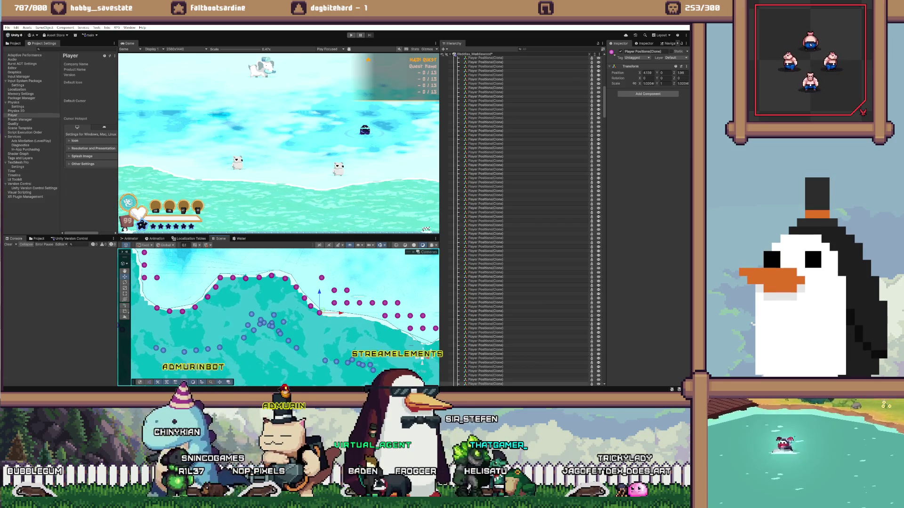
drag(321, 295, 331, 316)
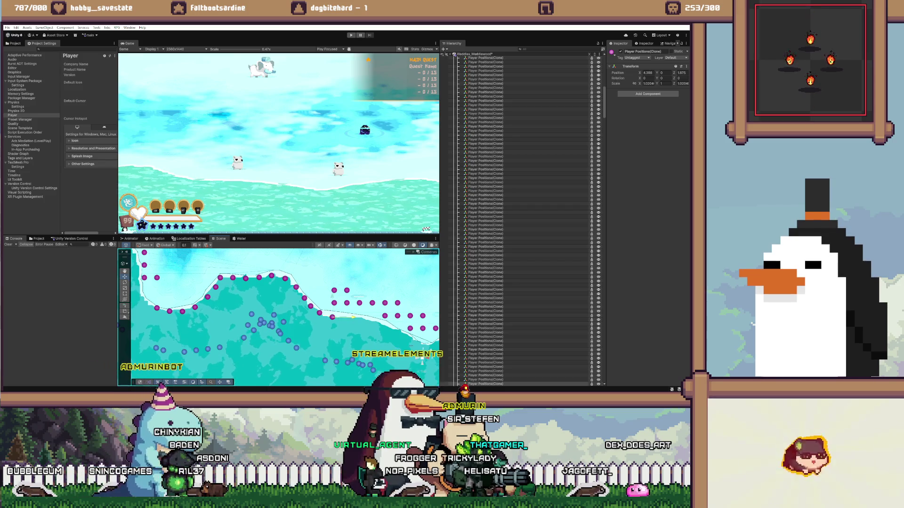
- Delete a marker near the bend, undo the deletion, and check its neighbours
click(334, 324)
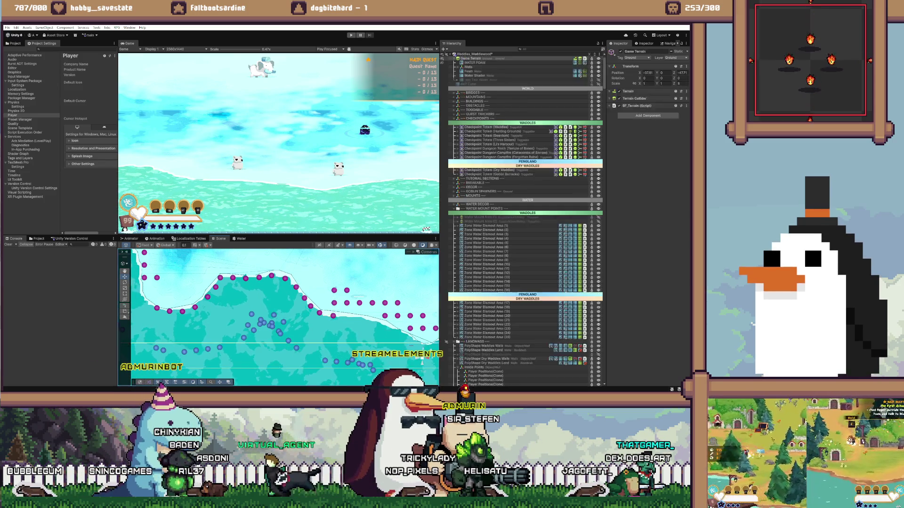
click(340, 290)
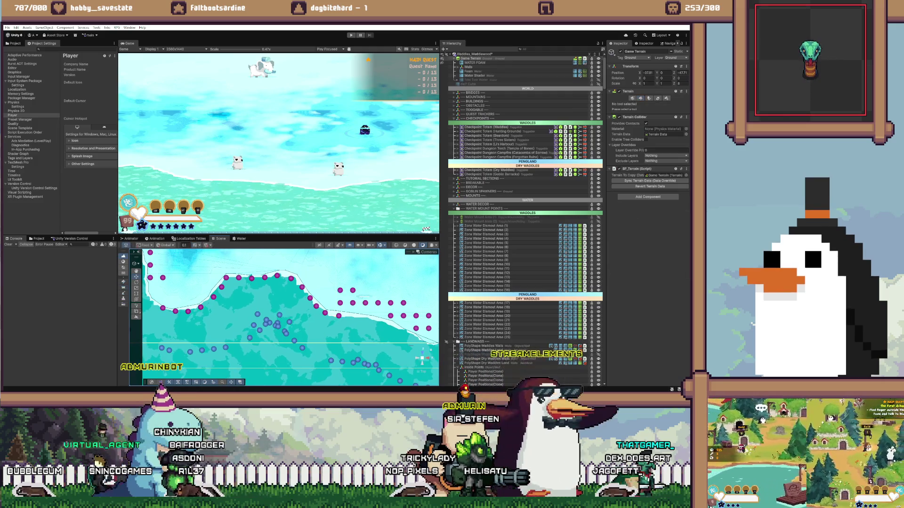
key(Delete)
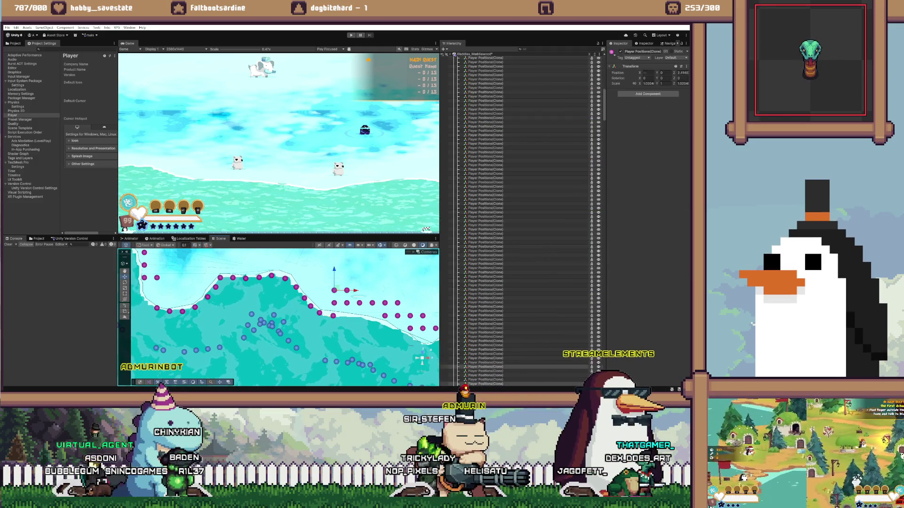
key(ctrl+z)
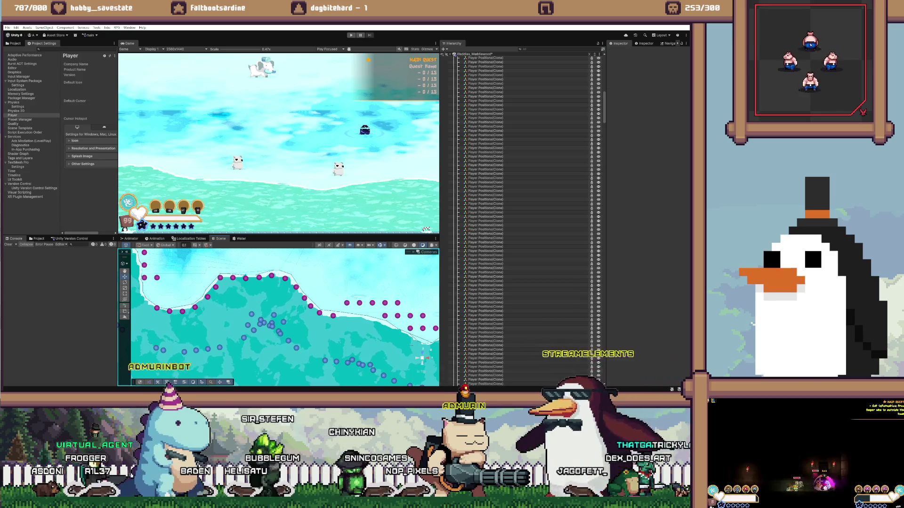
click(347, 303)
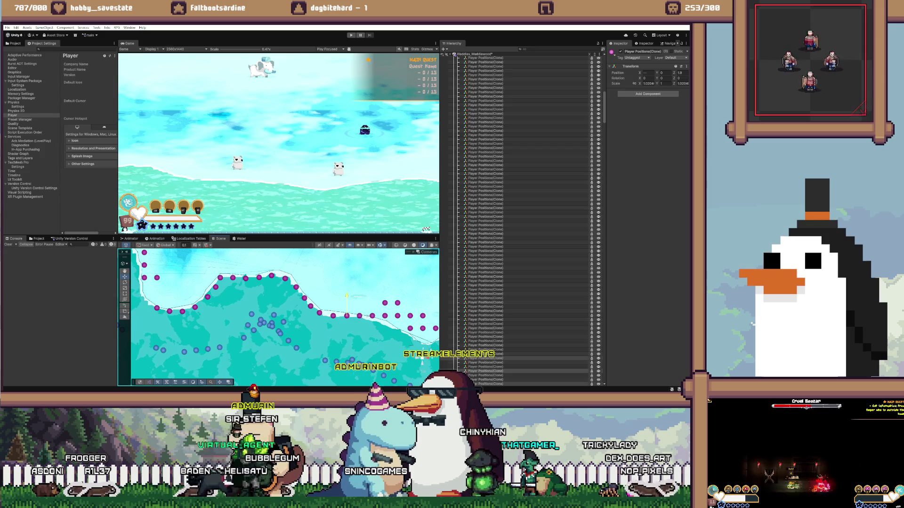
click(359, 315)
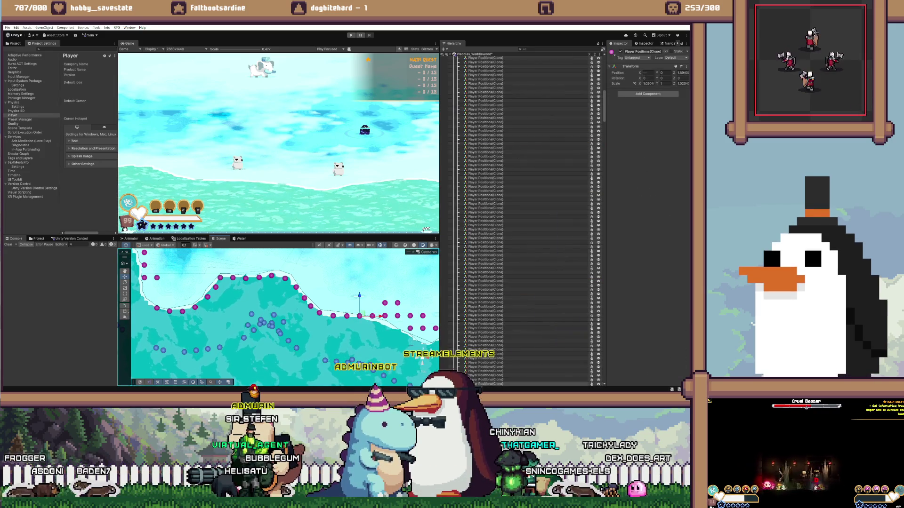
- Nudge the next markers further along the shoreline onto the edge
click(353, 325)
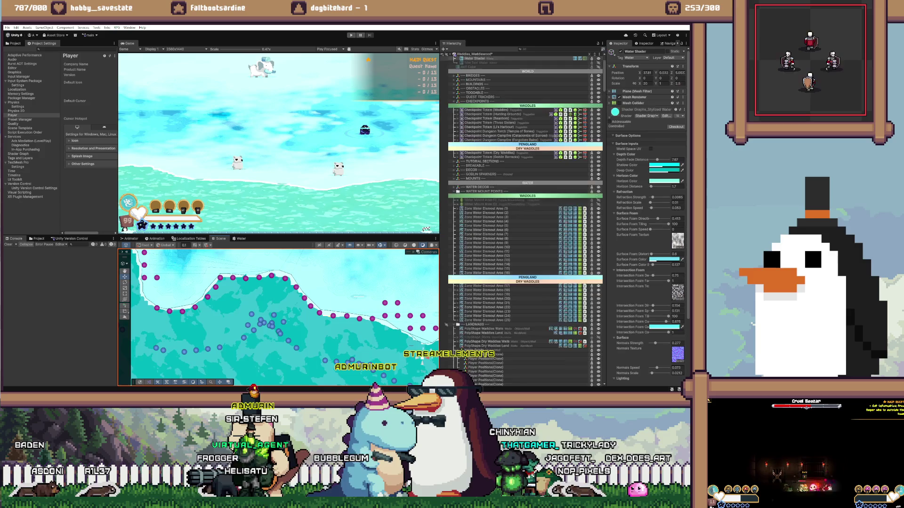
click(371, 319)
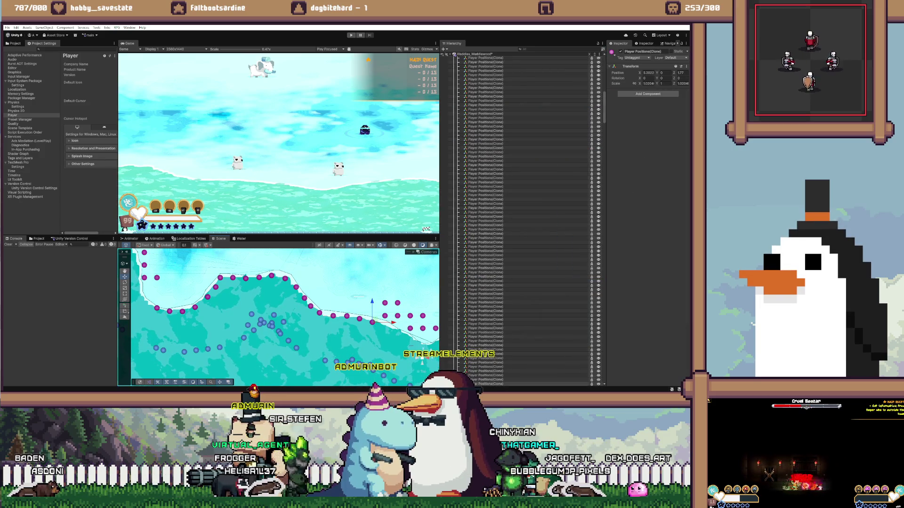
drag(384, 310, 384, 312)
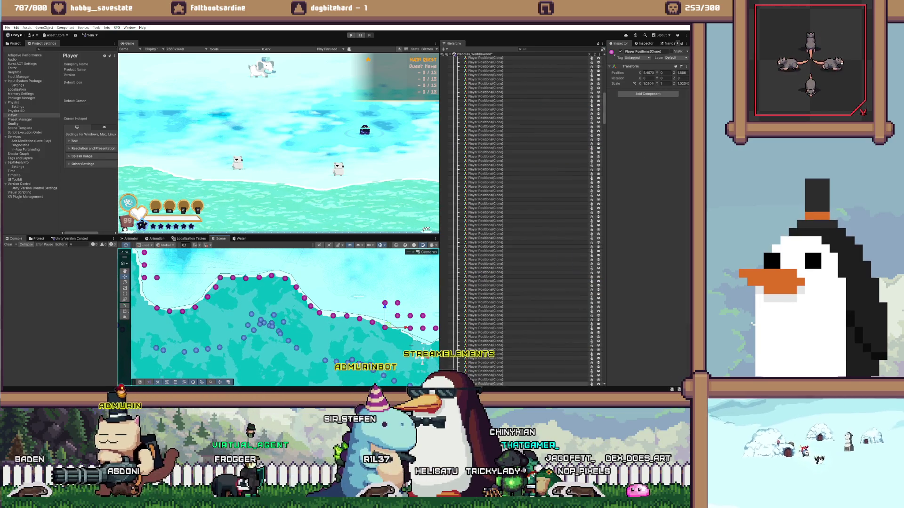
click(398, 331)
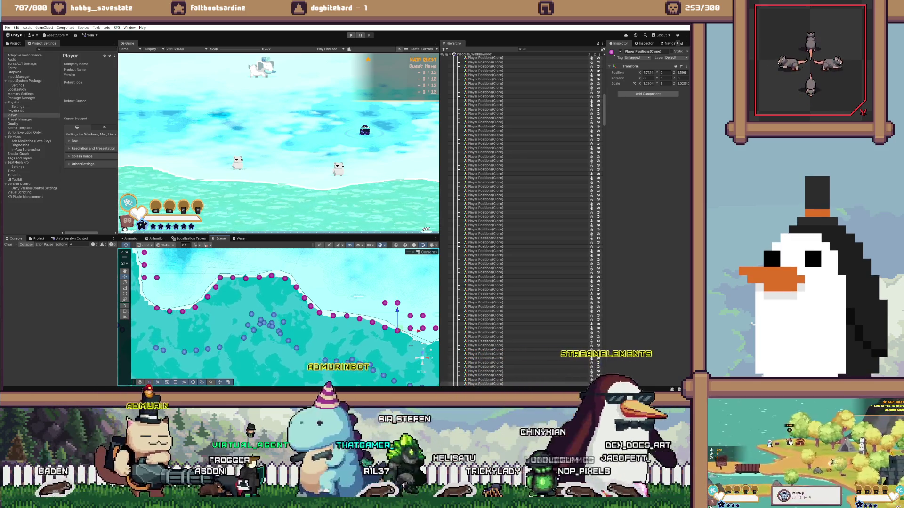
mouse_move(398, 330)
mouse_down()
mouse_move(320, 318)
mouse_move(334, 302)
mouse_move(352, 324)
mouse_up()
click(333, 315)
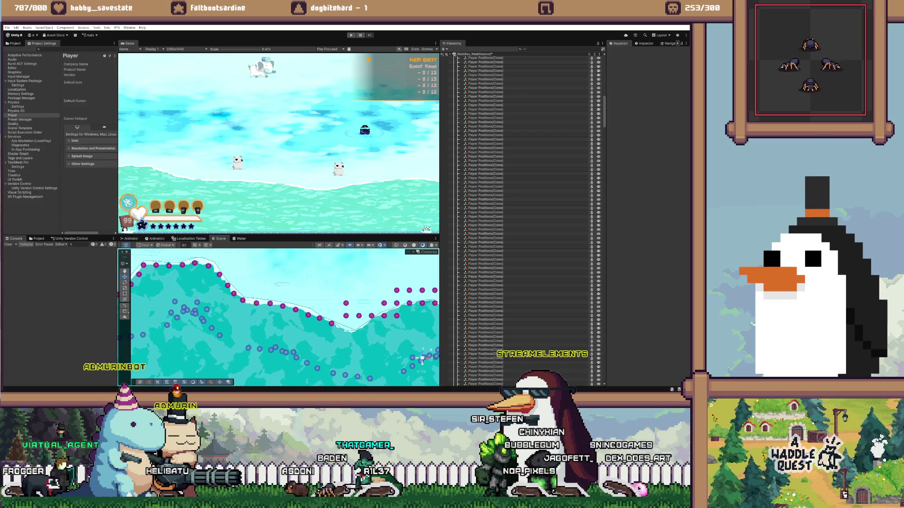
click(358, 330)
key(w)
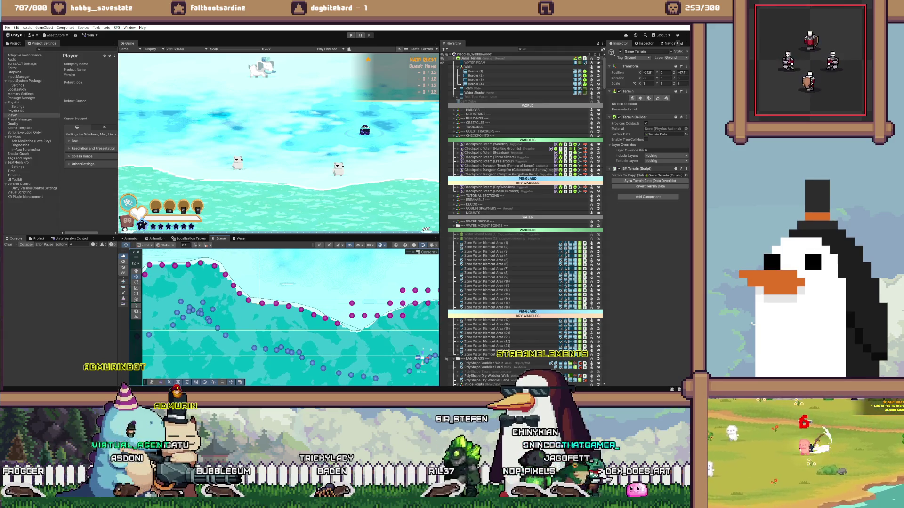
click(282, 330)
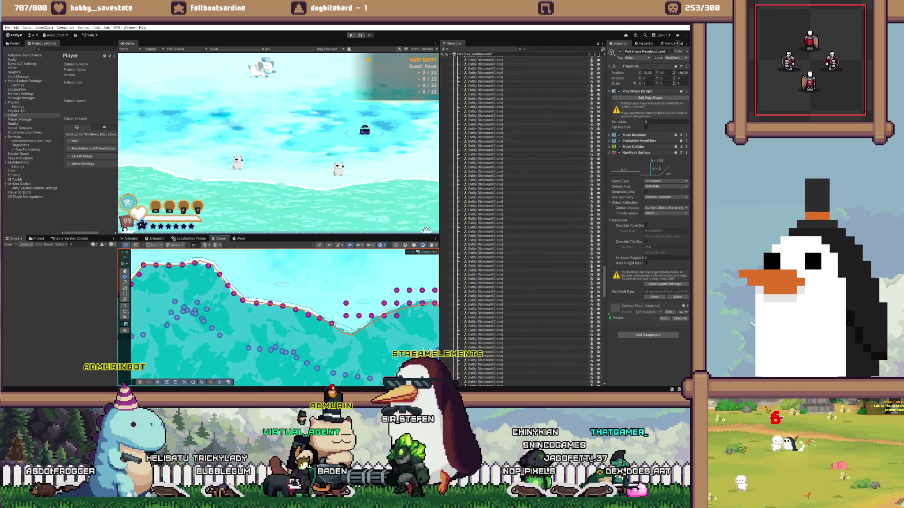
click(283, 330)
scroll(283, 320, up, 2)
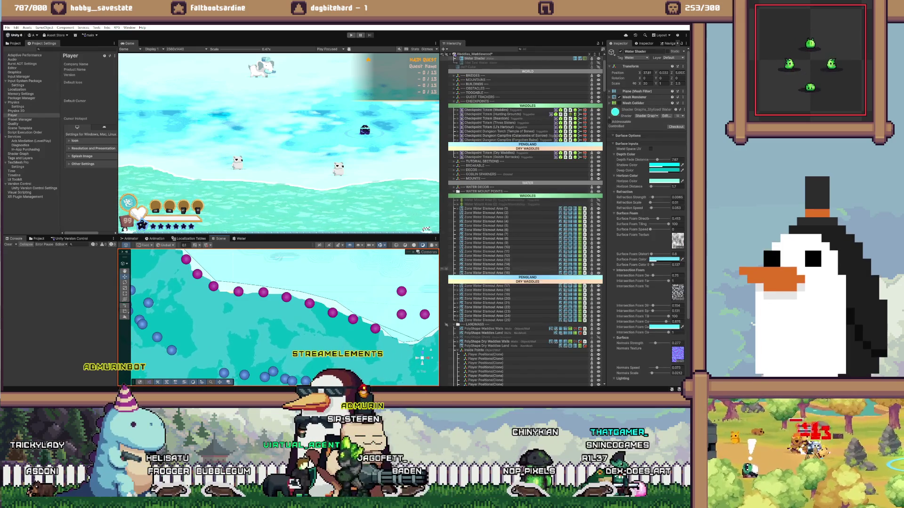
scroll(522, 216, down, 10)
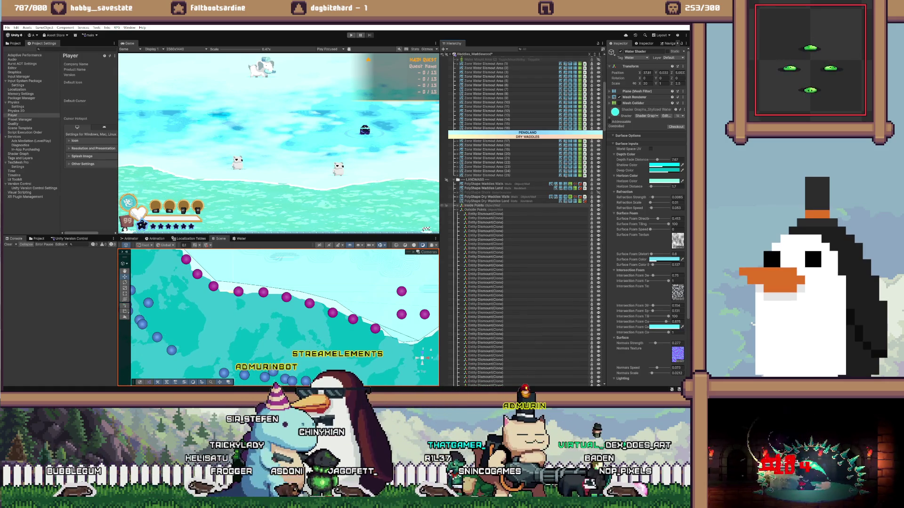
click(458, 205)
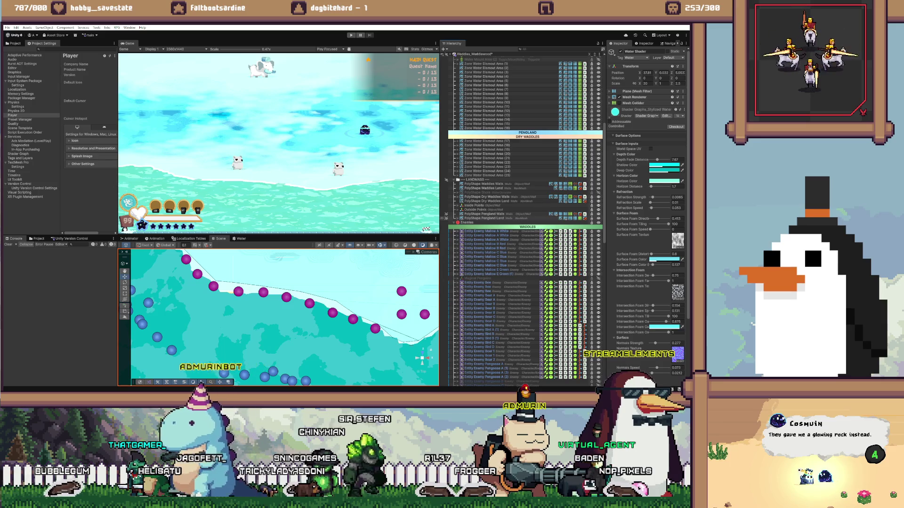
click(457, 218)
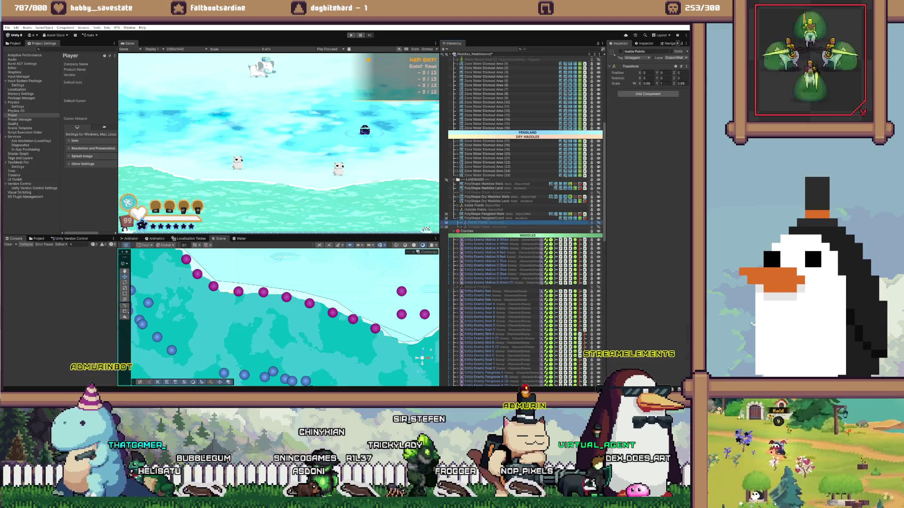
click(457, 218)
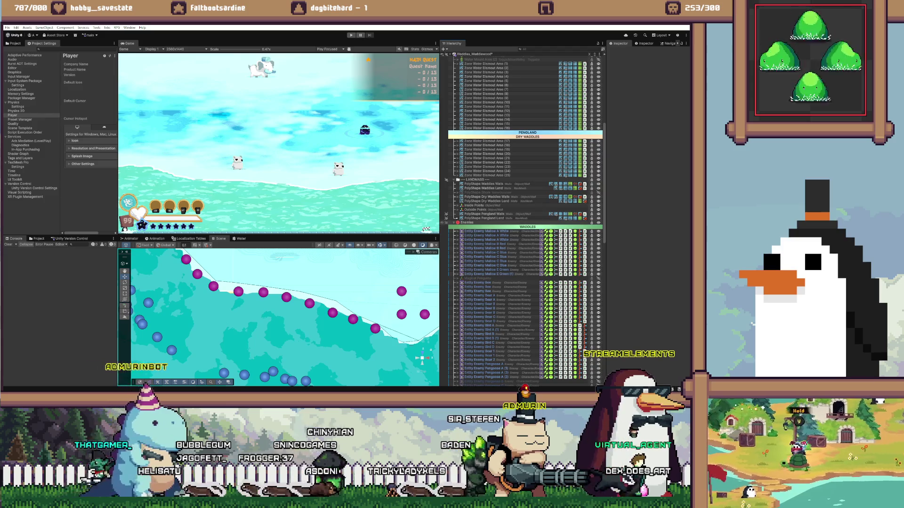
scroll(278, 318, down, 3)
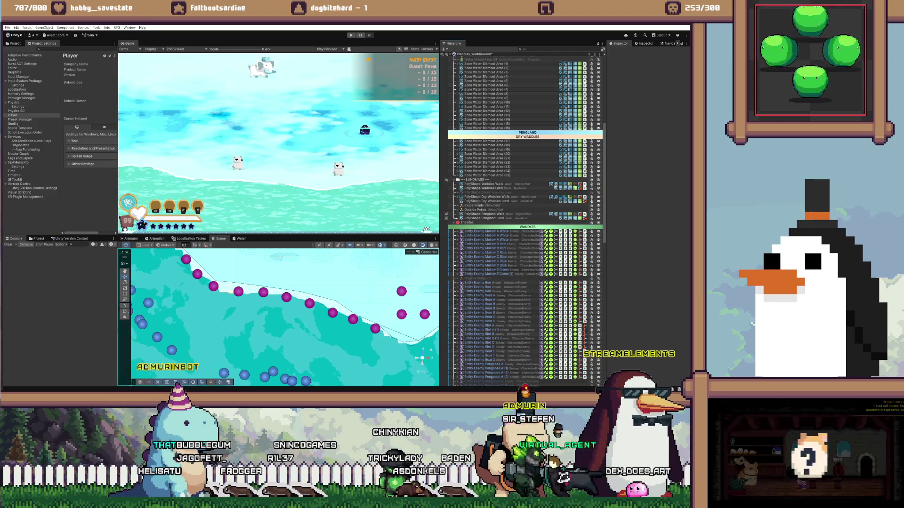
scroll(282, 318, up, 1)
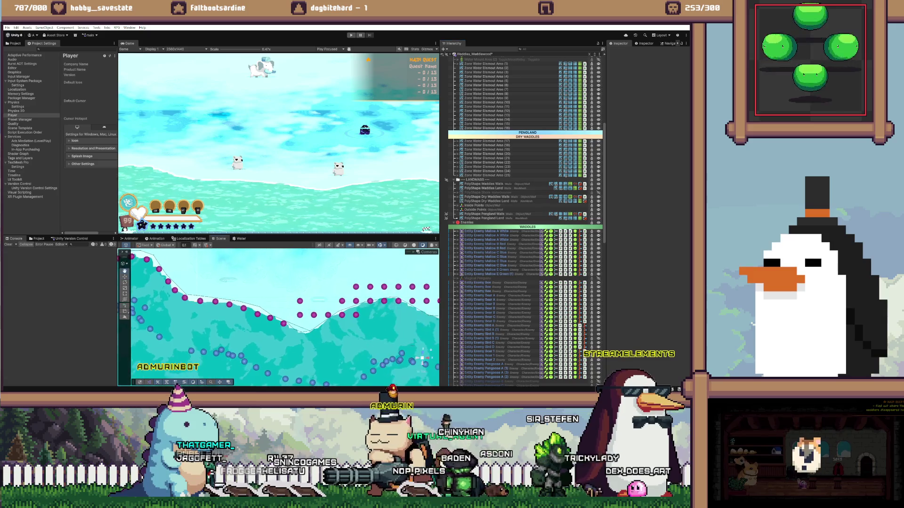
click(473, 205)
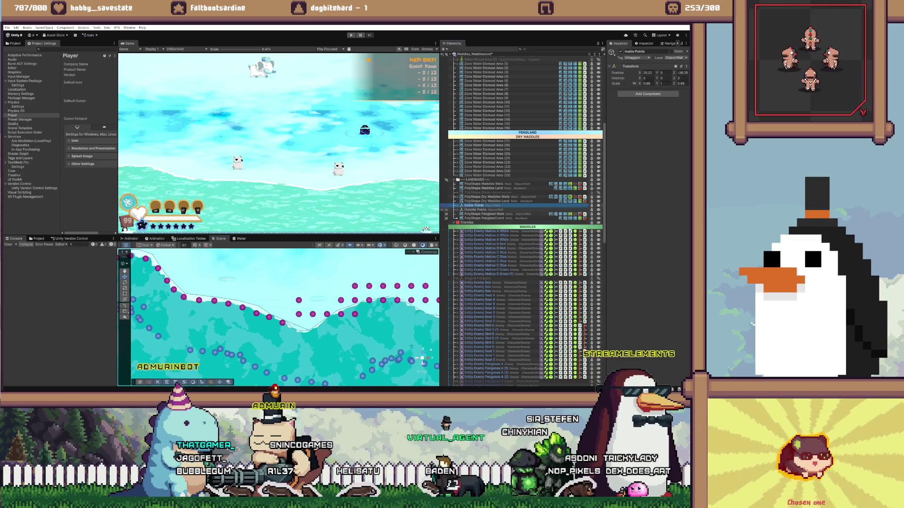
click(283, 329)
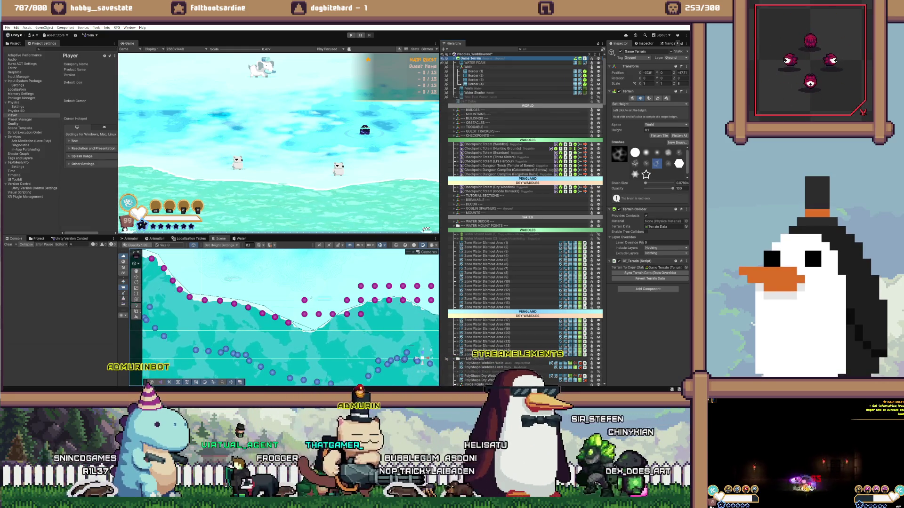
- Move a marker up onto the curving shoreline and select the next one higher up
click(304, 300)
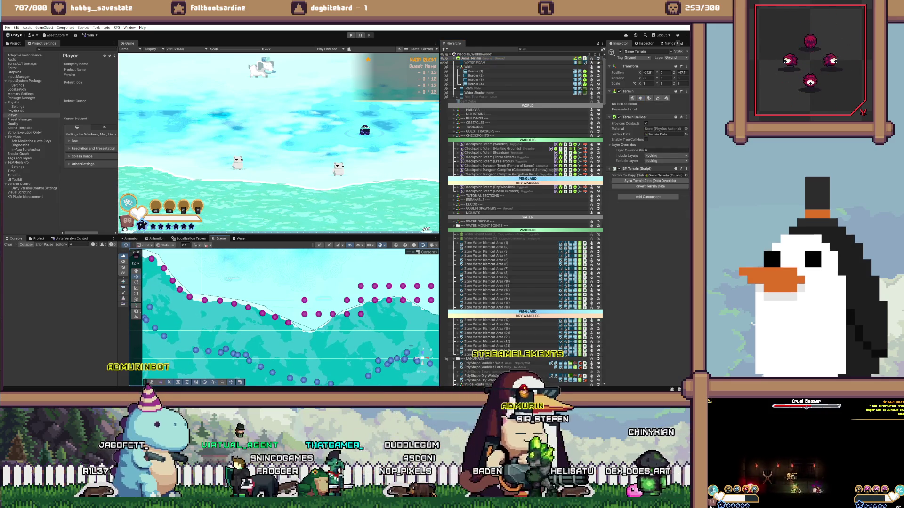
click(299, 314)
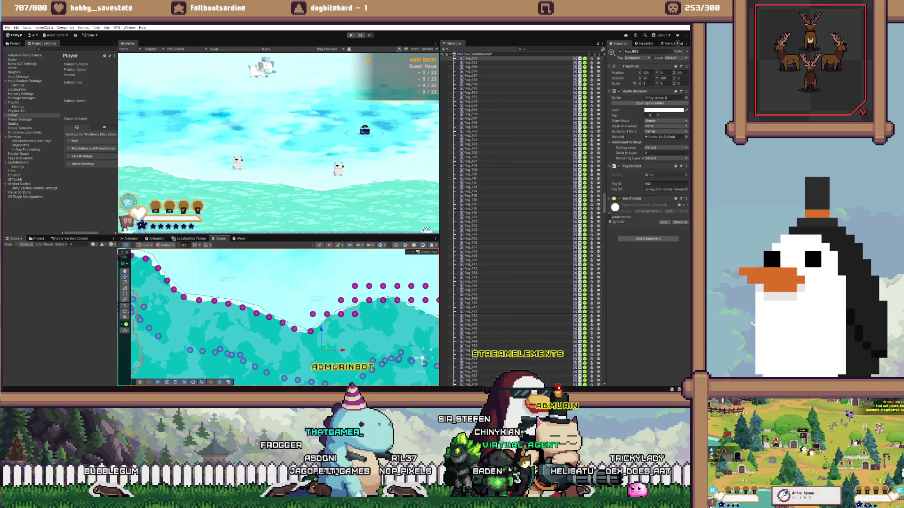
scroll(277, 318, up, 3)
click(328, 313)
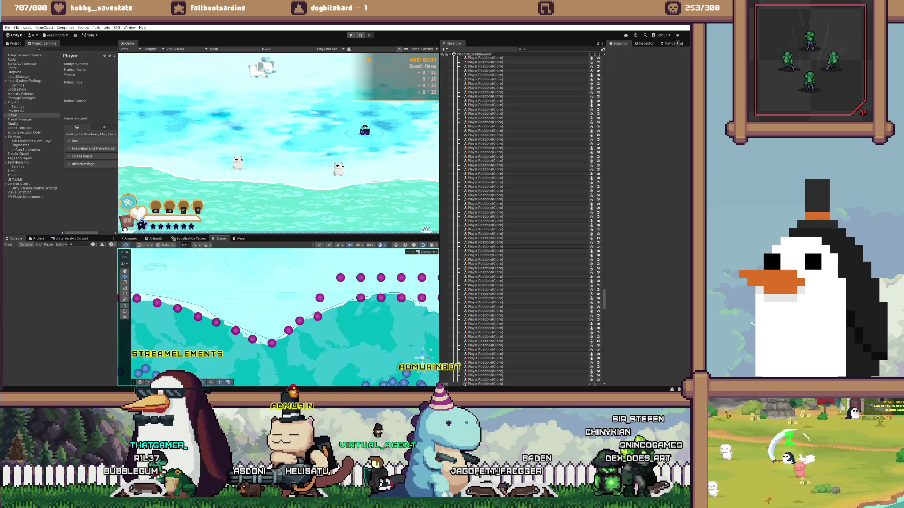
- Shift another marker up into the shoreline curve, then collapse the Inside Points group
click(319, 297)
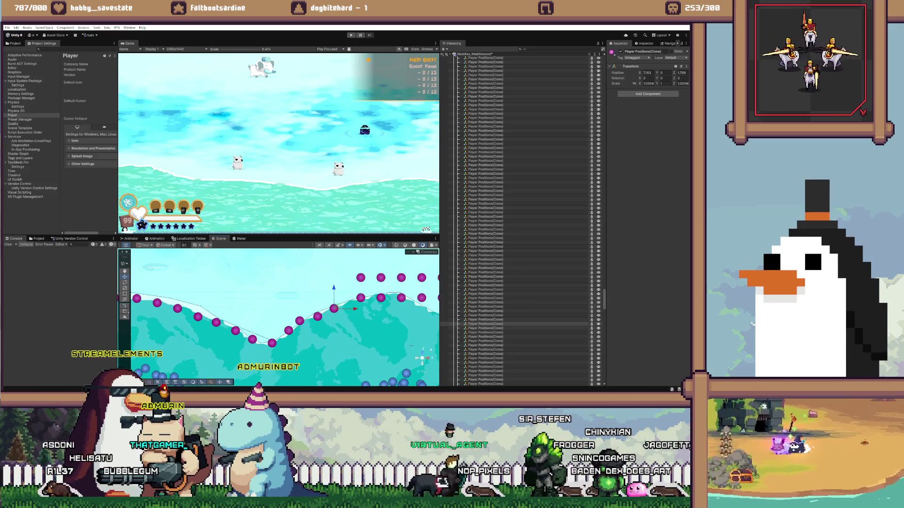
click(381, 297)
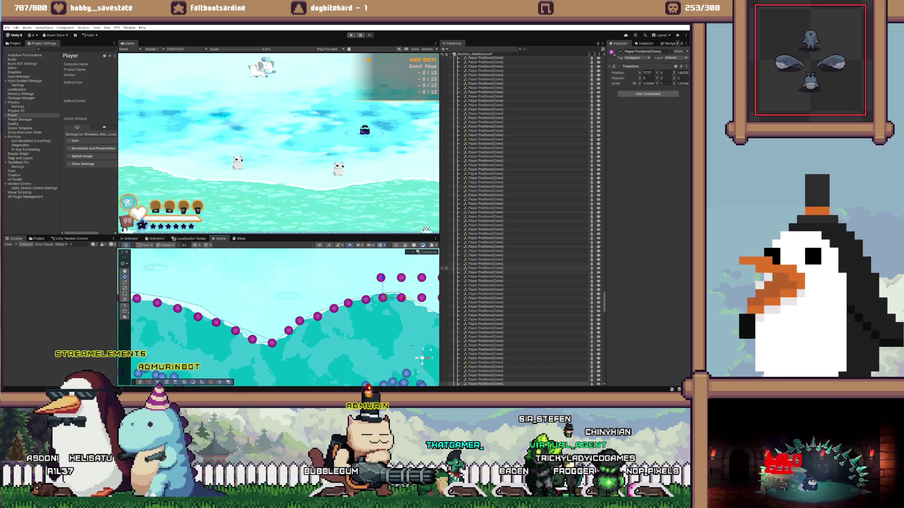
scroll(523, 221, up, 10)
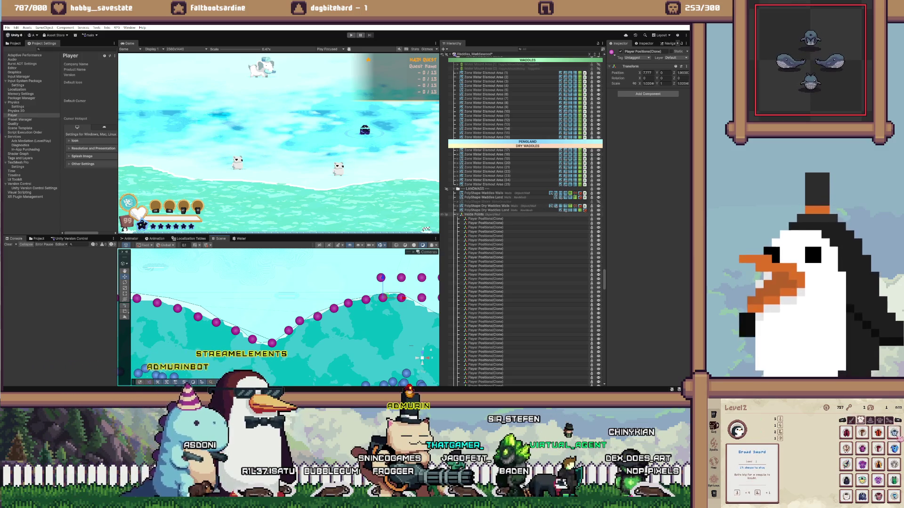
click(456, 215)
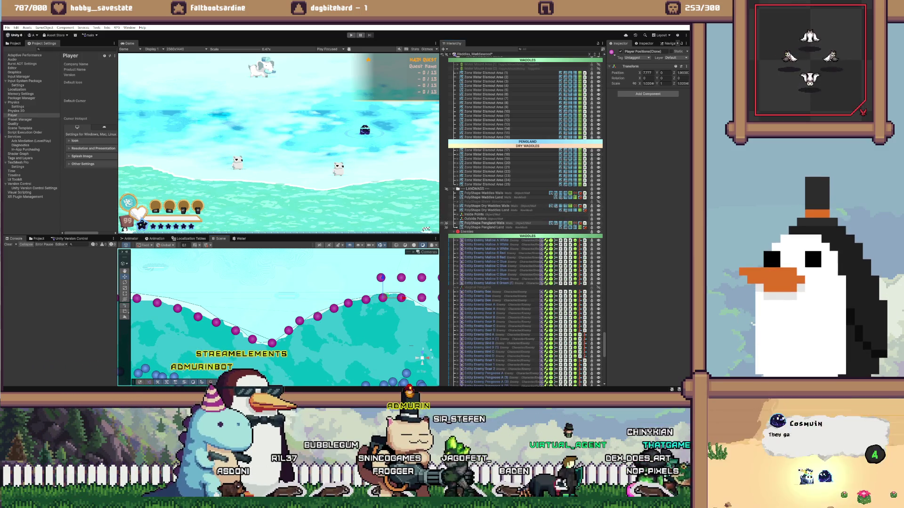
- Give Pengland Walls' Mesh Renderer 2 materials with Element 1 set to None, then frame the walls
click(484, 223)
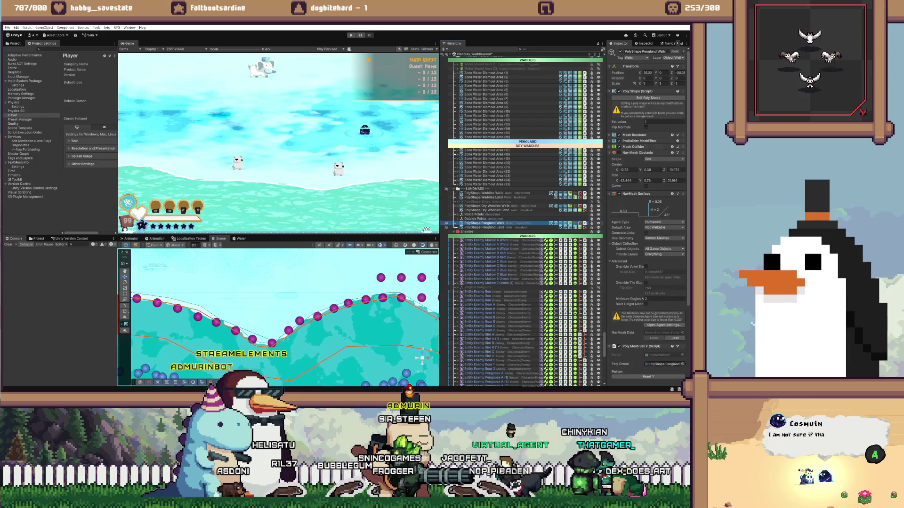
click(634, 135)
click(671, 154)
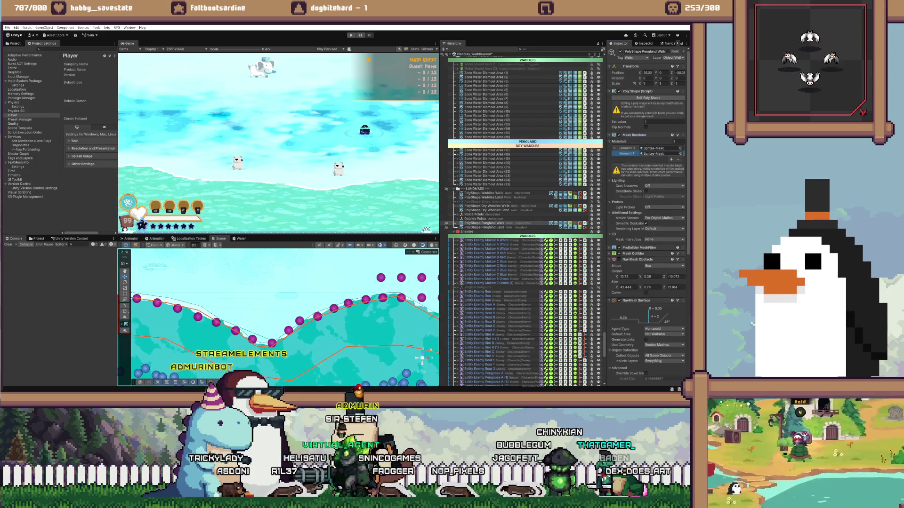
click(680, 154)
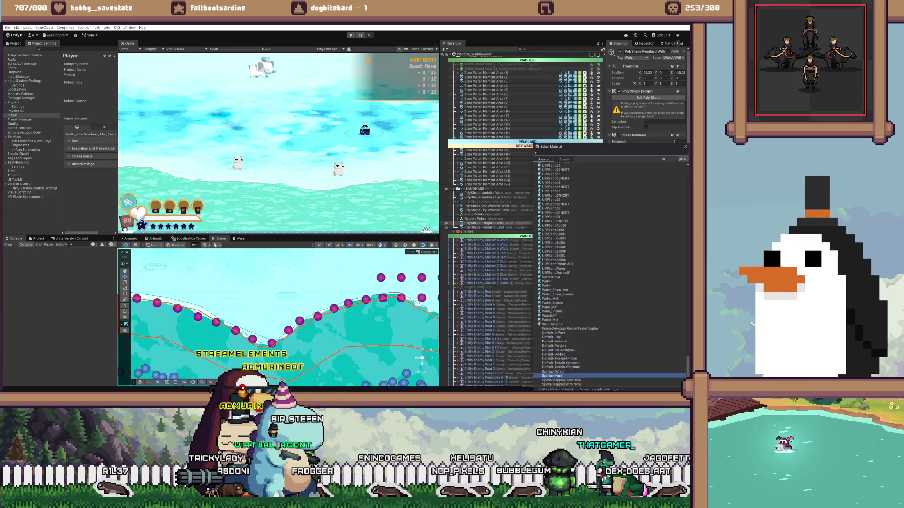
text(non)
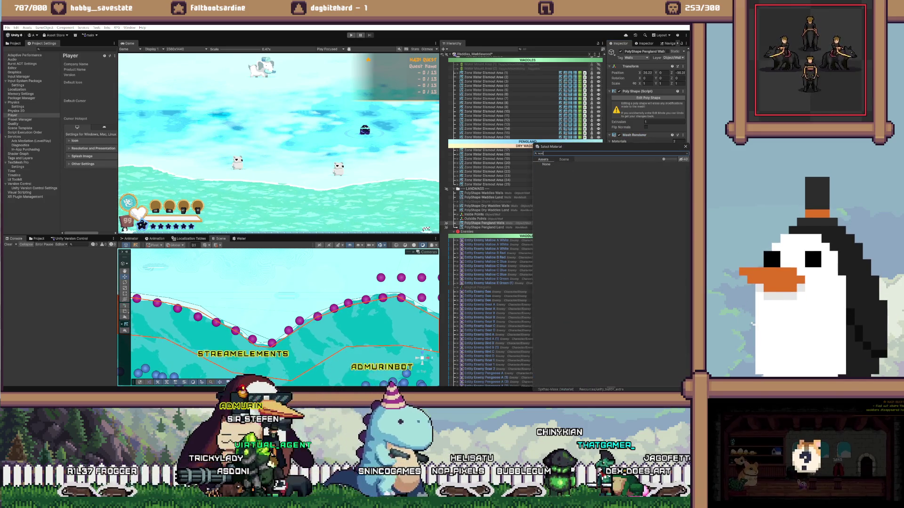
key(Return)
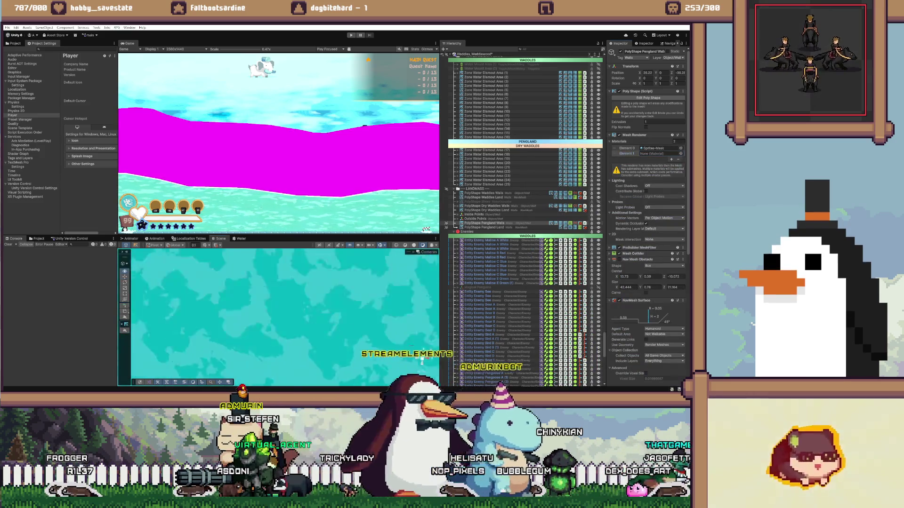
key(f)
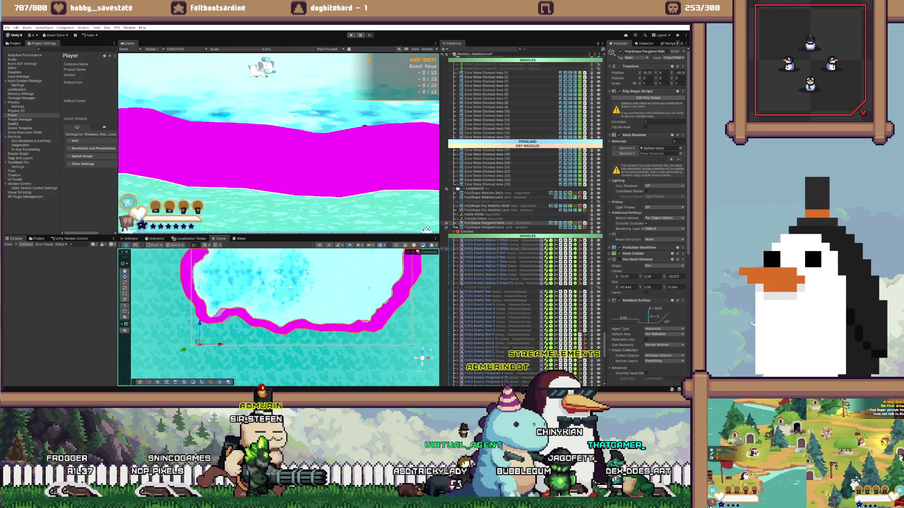
scroll(290, 287, down, 5)
scroll(333, 329, up, 10)
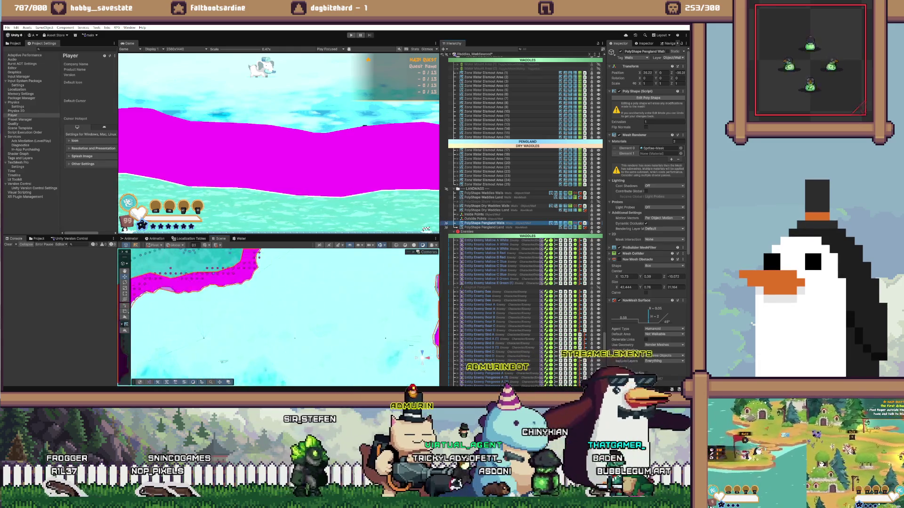
scroll(334, 329, down, 6)
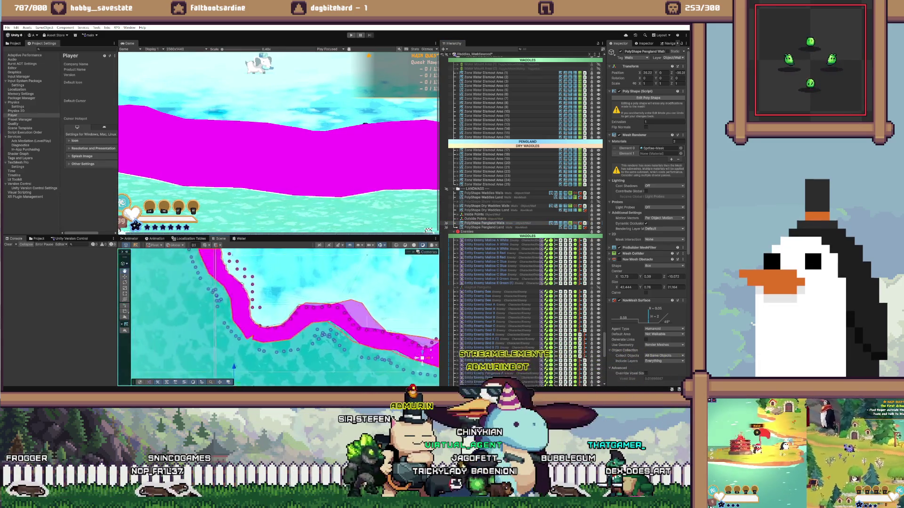
scroll(301, 325, up, 5)
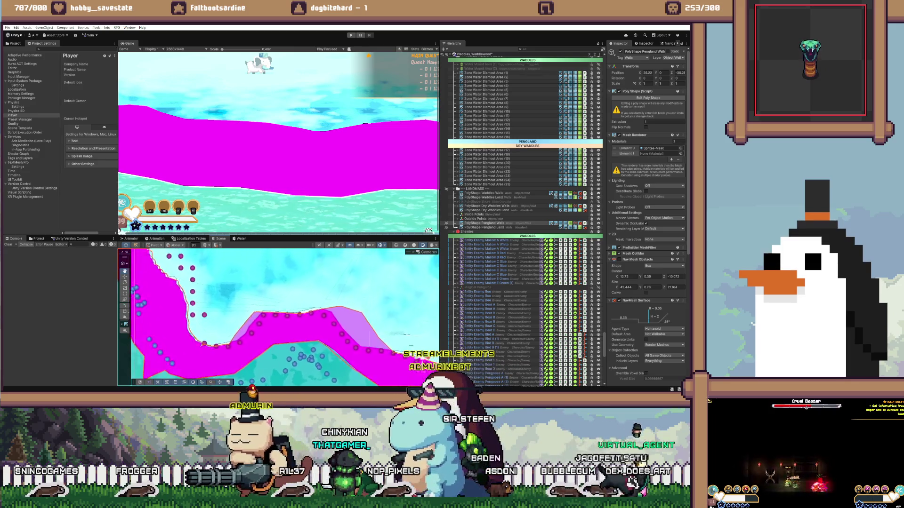
mouse_move(193, 347)
mouse_down()
mouse_move(276, 360)
mouse_move(334, 459)
mouse_up()
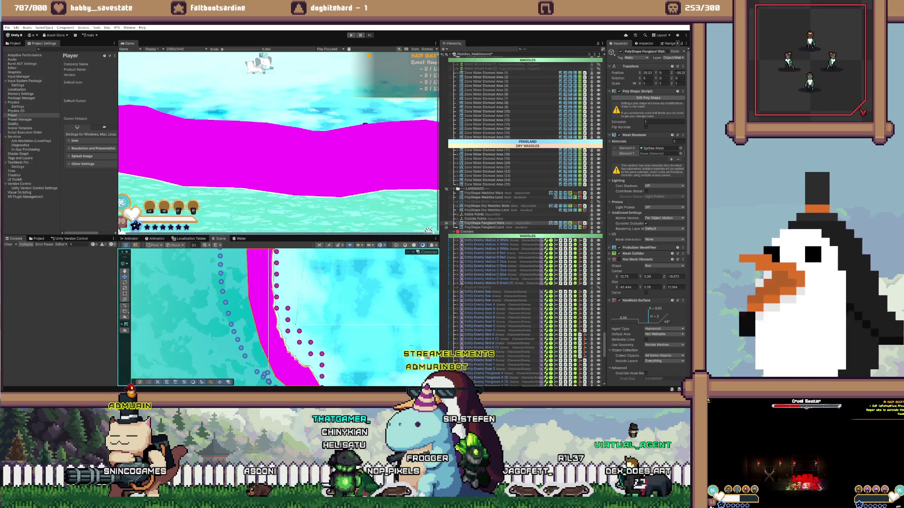
mouse_move(282, 329)
mouse_down()
mouse_move(165, 259)
mouse_move(250, 315)
mouse_move(212, 301)
mouse_up()
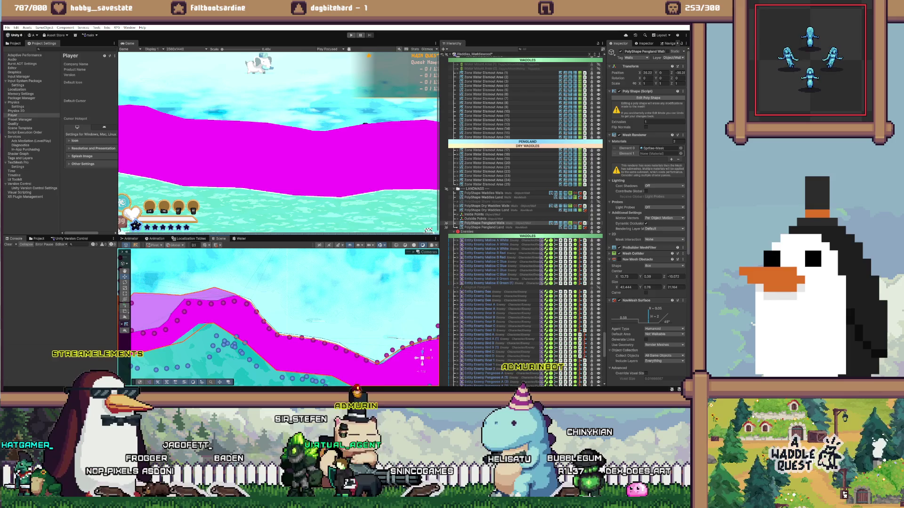
drag(353, 330, 211, 293)
scroll(278, 316, up, 3)
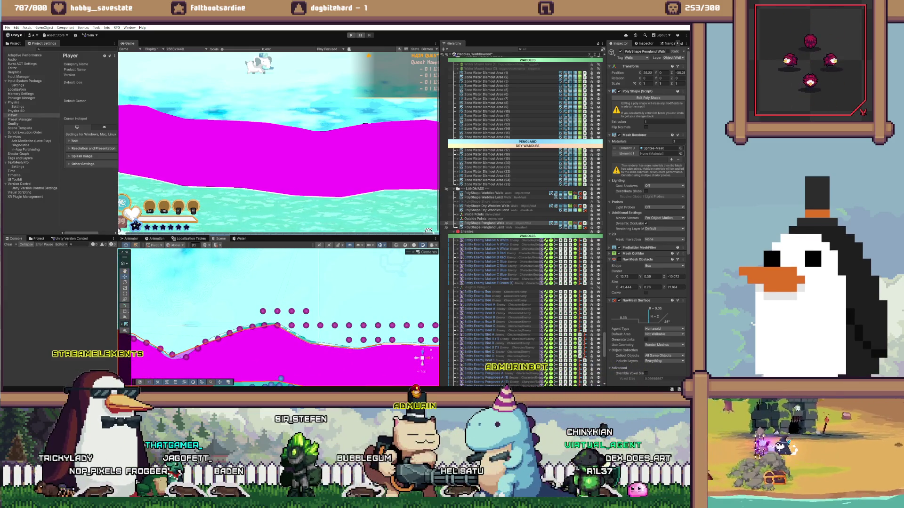
- Shift the markers in the shoreline dip right and down onto the magenta edge, then frame one
click(262, 312)
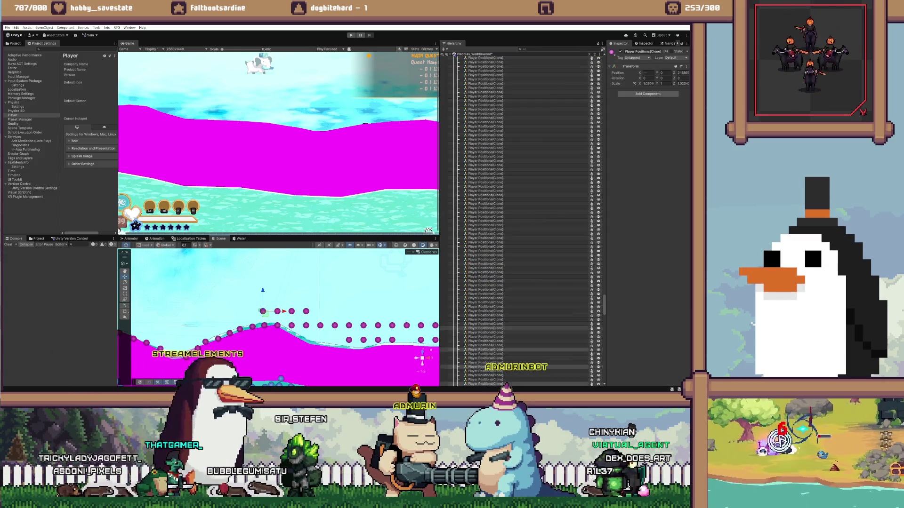
click(291, 325)
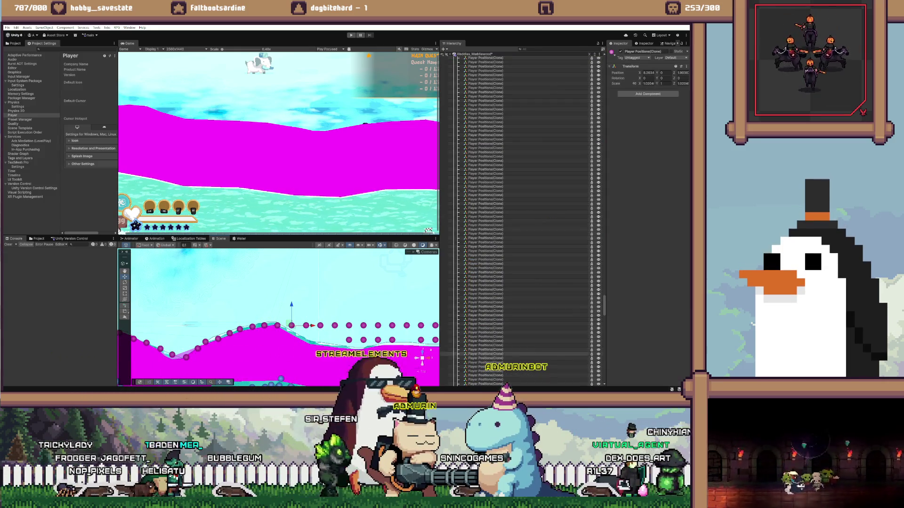
drag(291, 329, 306, 325)
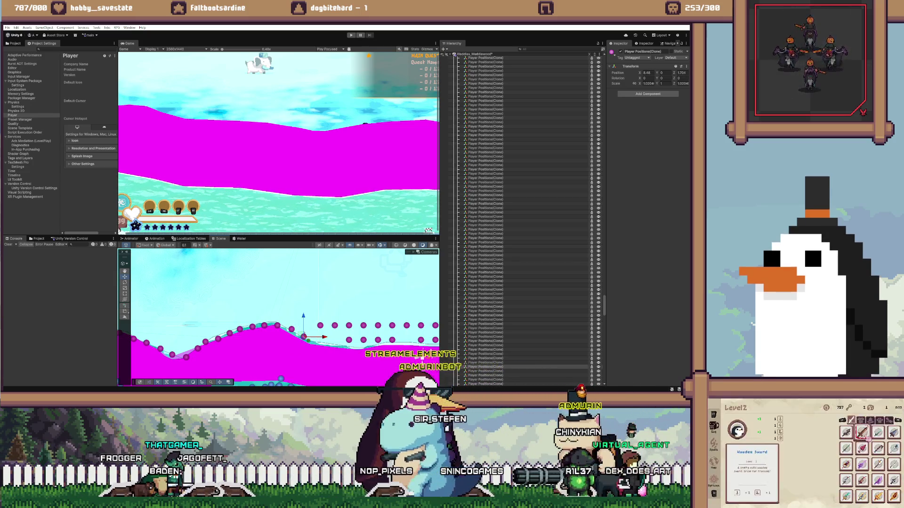
drag(340, 338, 339, 341)
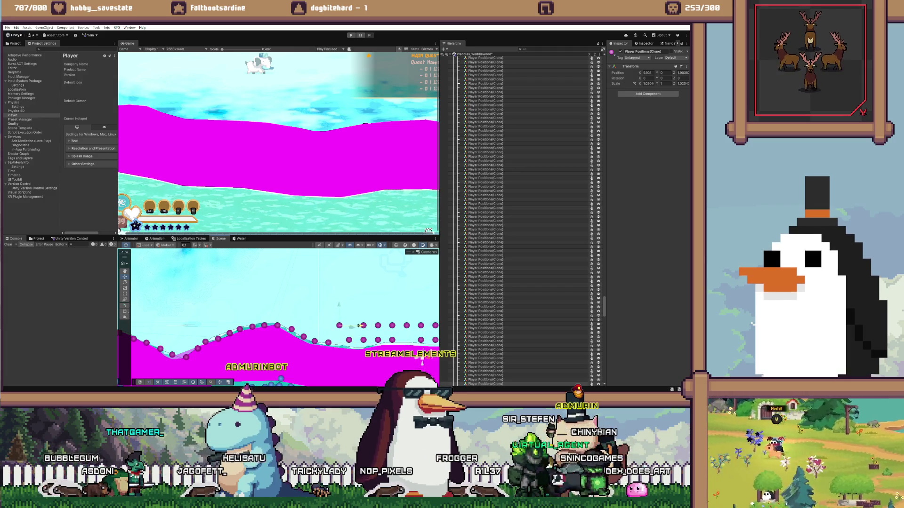
scroll(339, 342, up, 2)
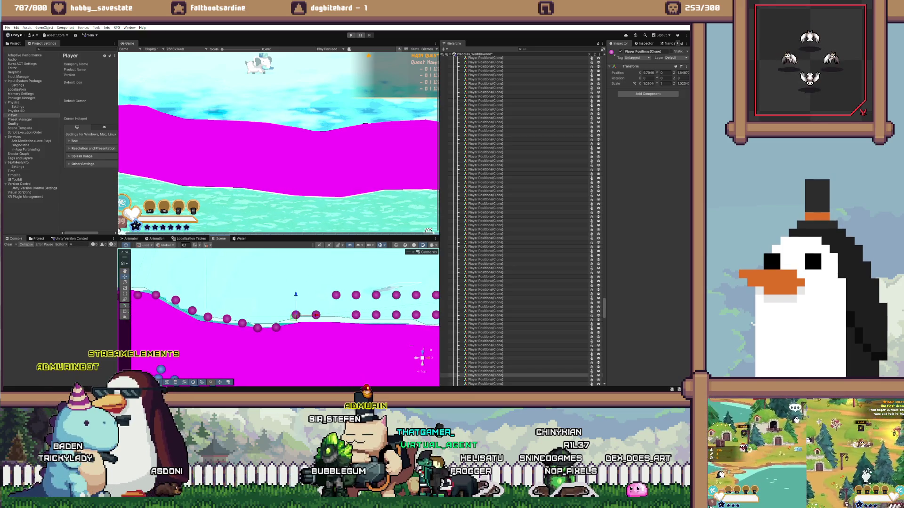
click(312, 283)
click(295, 314)
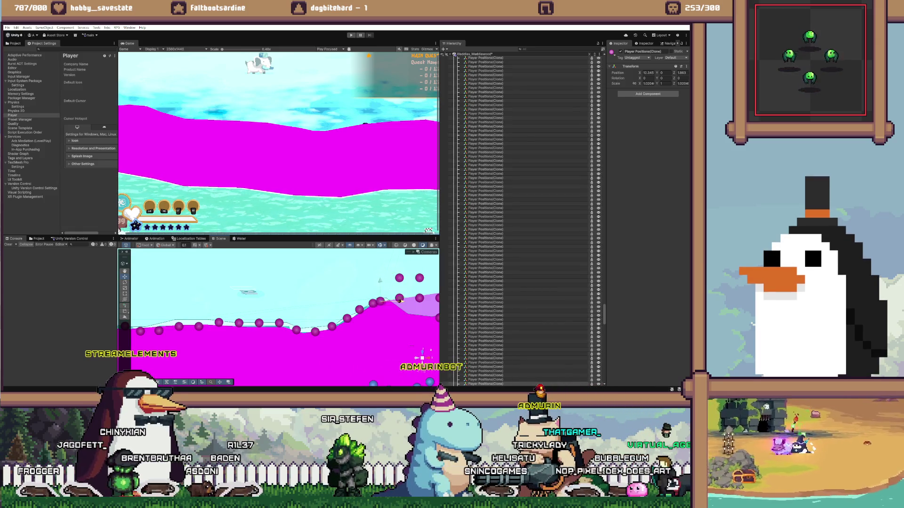
key(f)
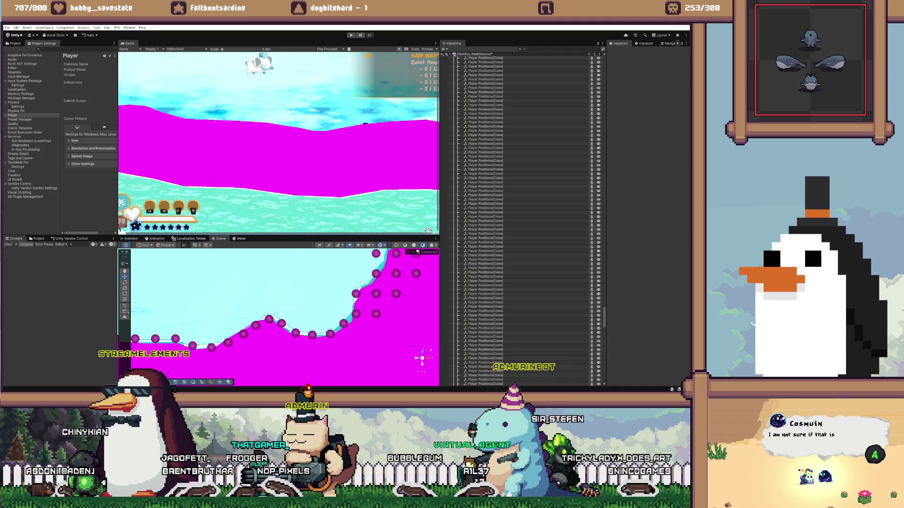
- Lower and shift the markers on the steep curve onto the magenta wall edge
click(294, 356)
click(356, 314)
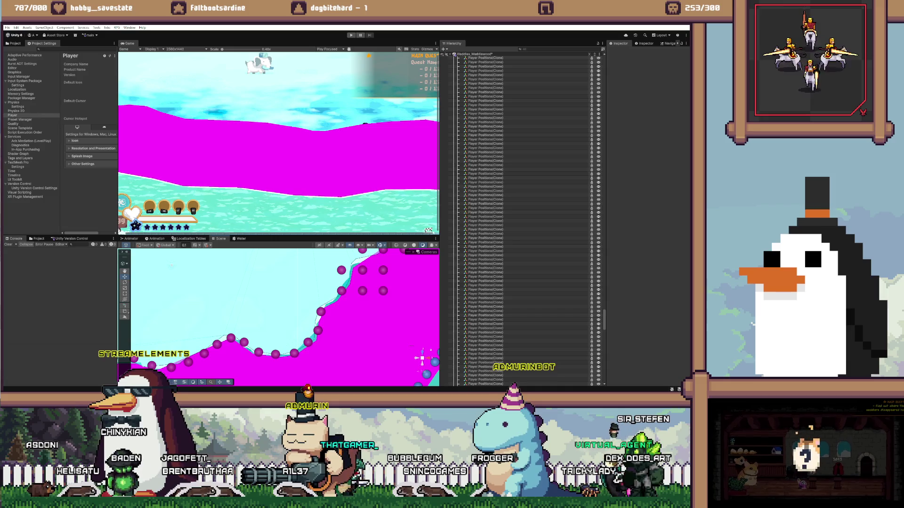
click(333, 310)
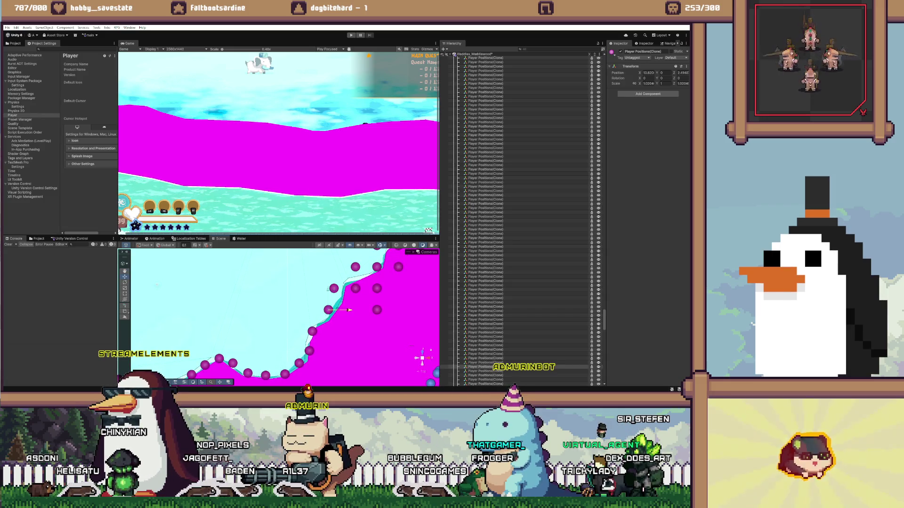
mouse_move(322, 310)
mouse_down()
mouse_move(325, 319)
mouse_move(356, 288)
mouse_move(336, 287)
mouse_up()
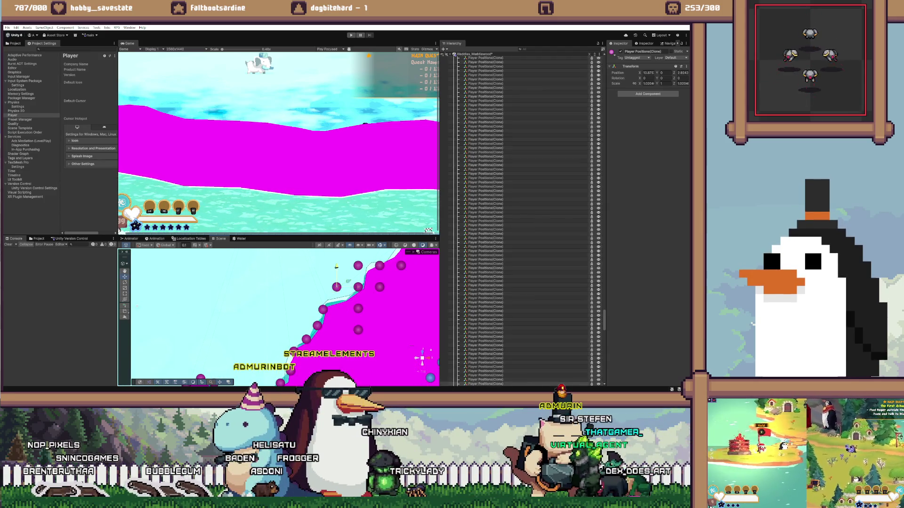
mouse_move(358, 286)
mouse_down()
mouse_move(357, 308)
mouse_move(358, 266)
mouse_move(345, 292)
mouse_move(367, 313)
mouse_move(364, 289)
mouse_move(409, 270)
mouse_move(341, 308)
mouse_move(329, 327)
mouse_move(346, 307)
mouse_up()
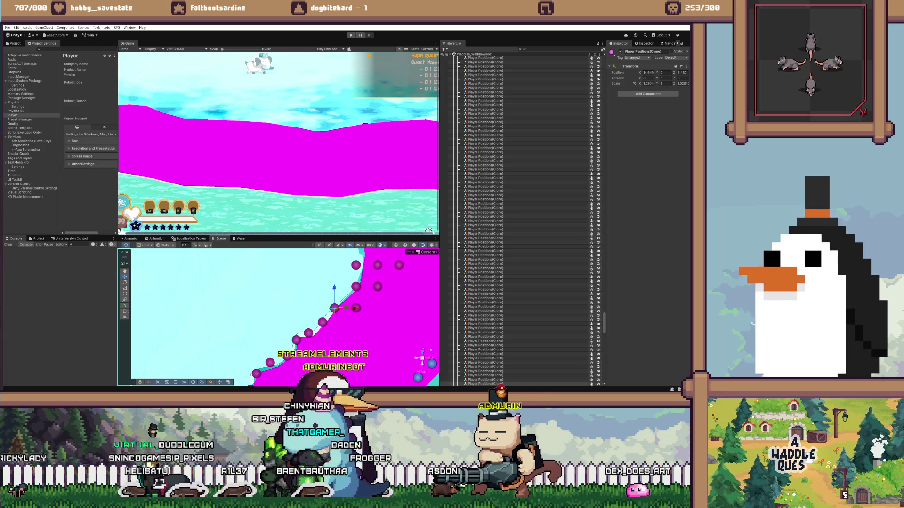
drag(333, 309, 354, 310)
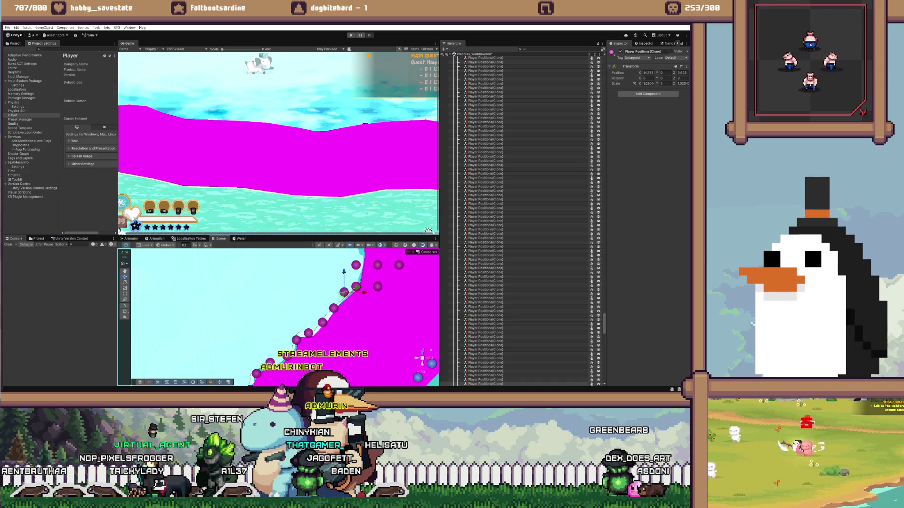
key(f)
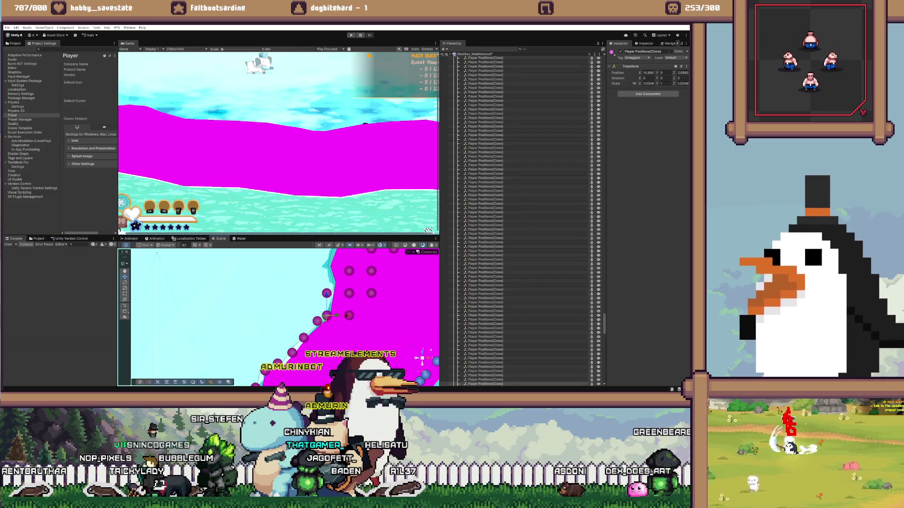
click(317, 321)
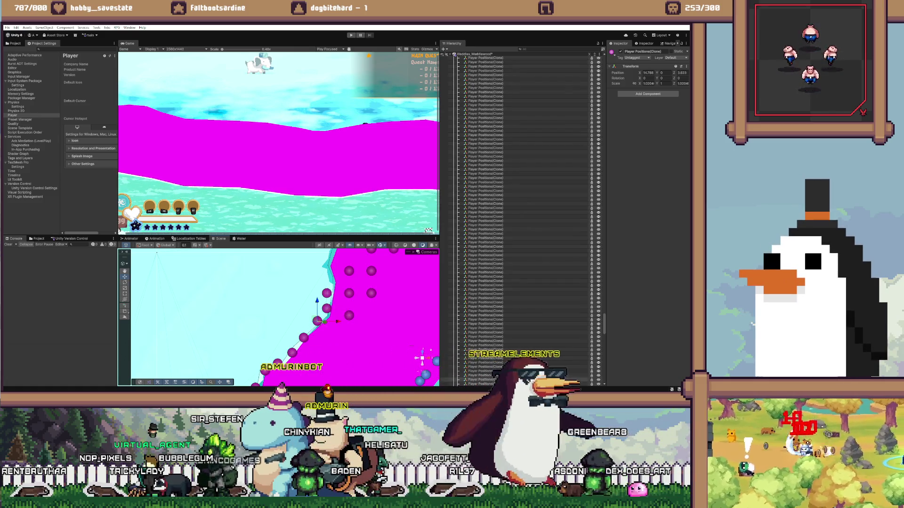
click(327, 309)
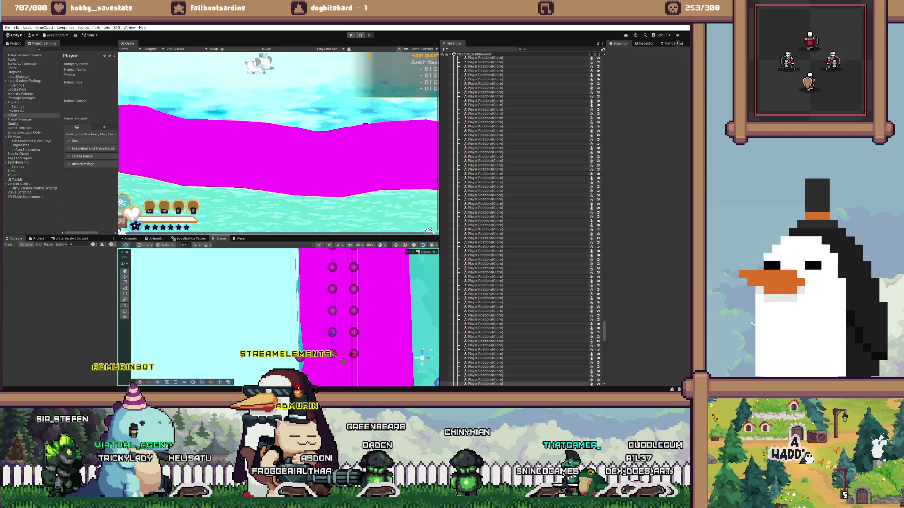
- Go through the markers along the vertical wall and shift one left onto its edge
click(485, 380)
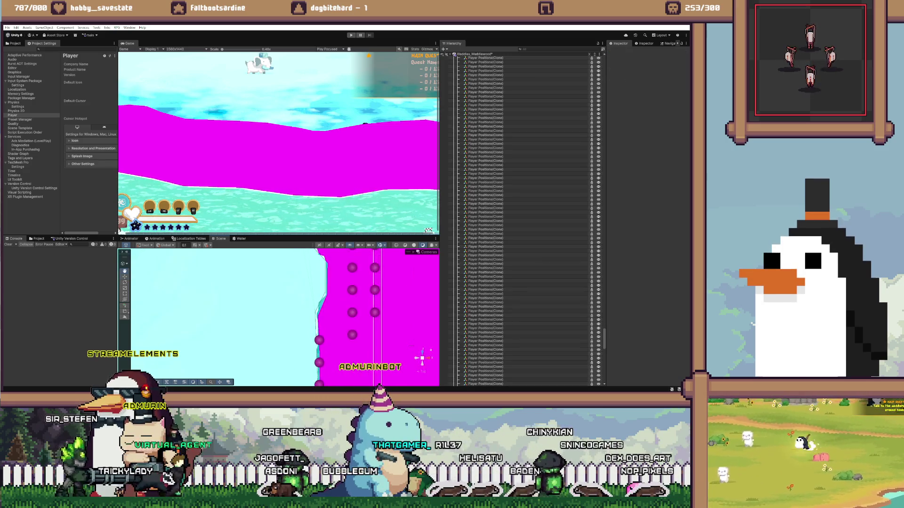
click(352, 334)
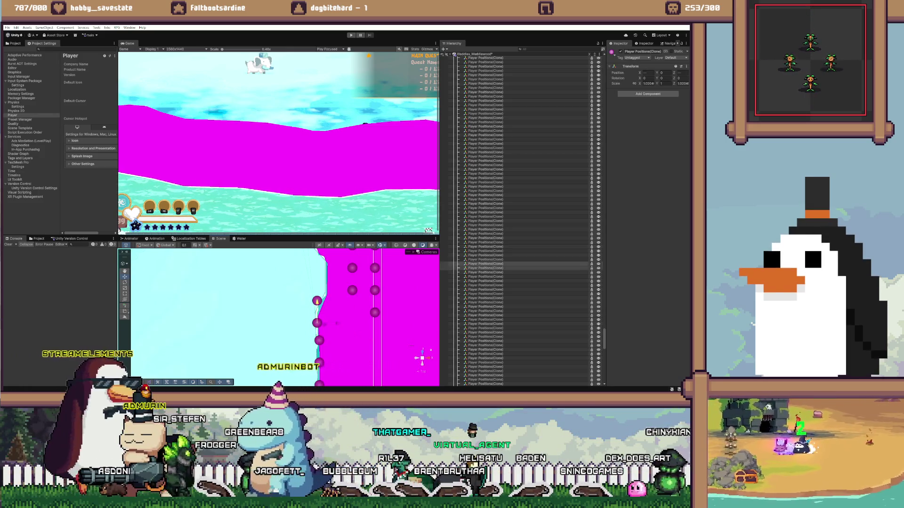
click(148, 309)
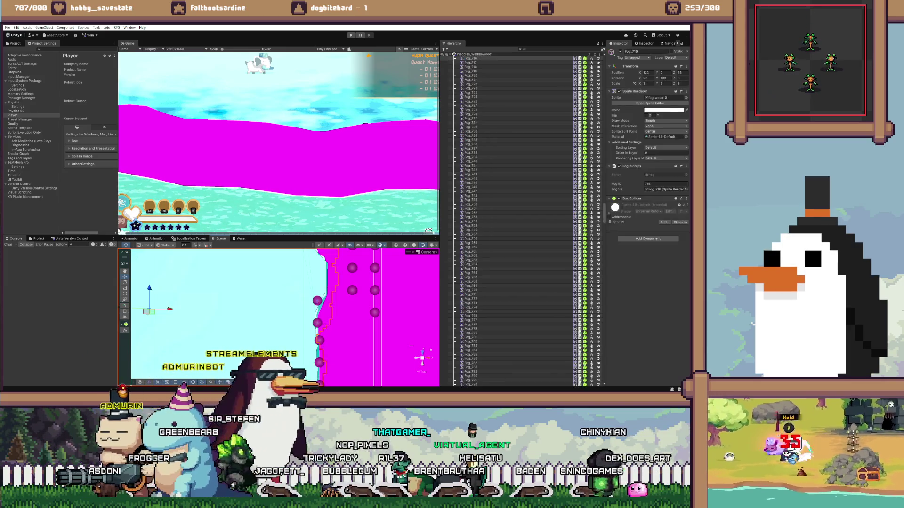
click(317, 301)
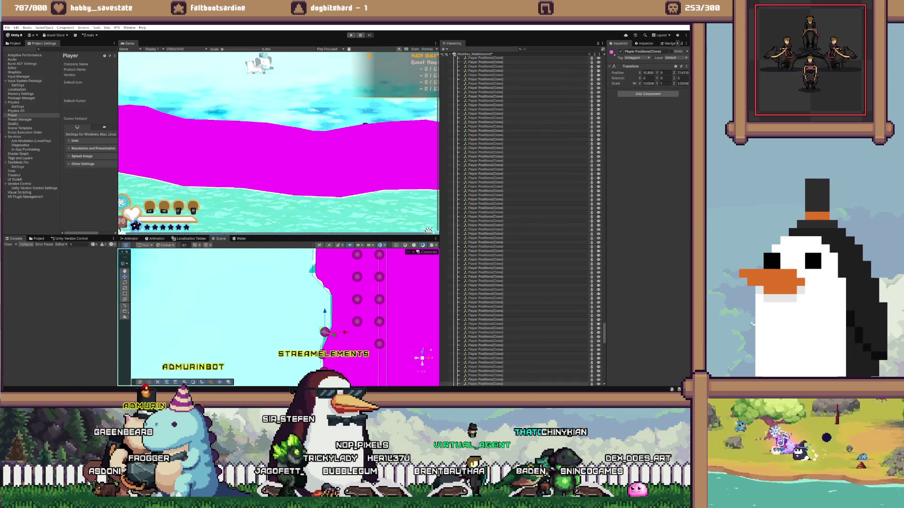
click(357, 321)
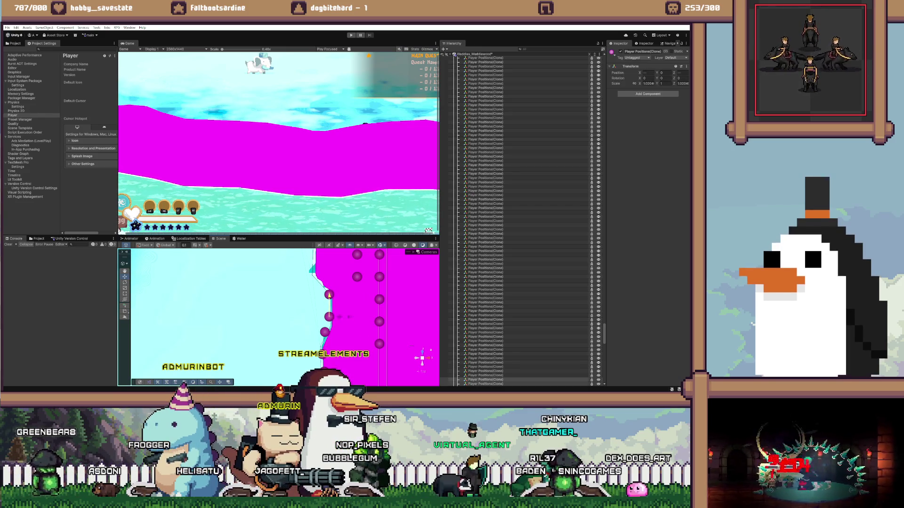
click(329, 295)
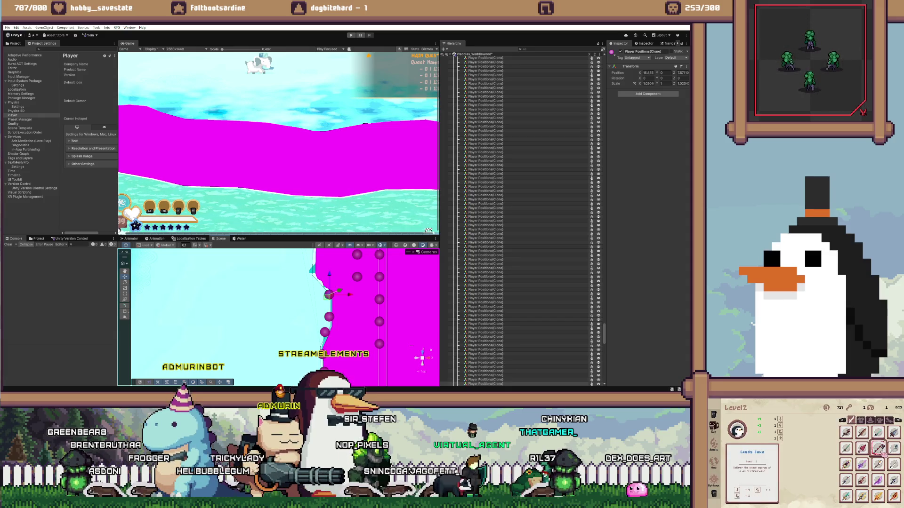
click(324, 332)
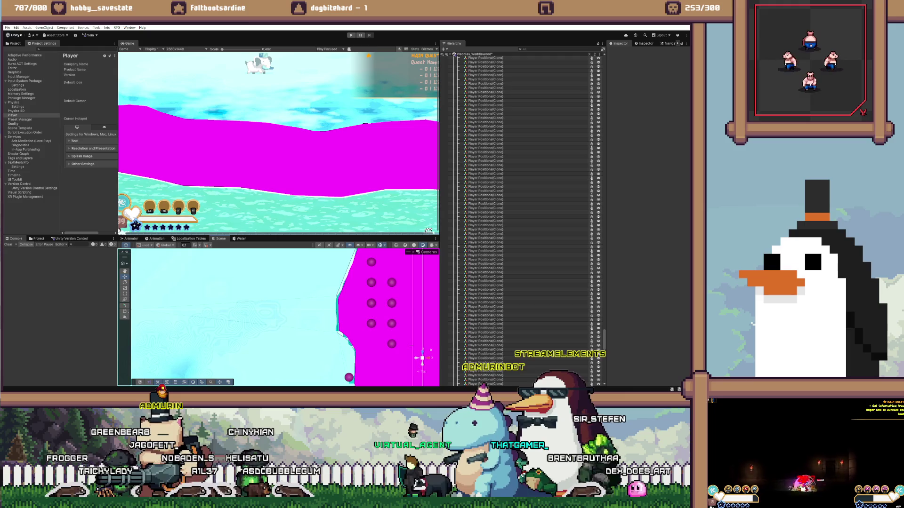
- Move one more marker by the wall left onto the magenta edge
click(371, 323)
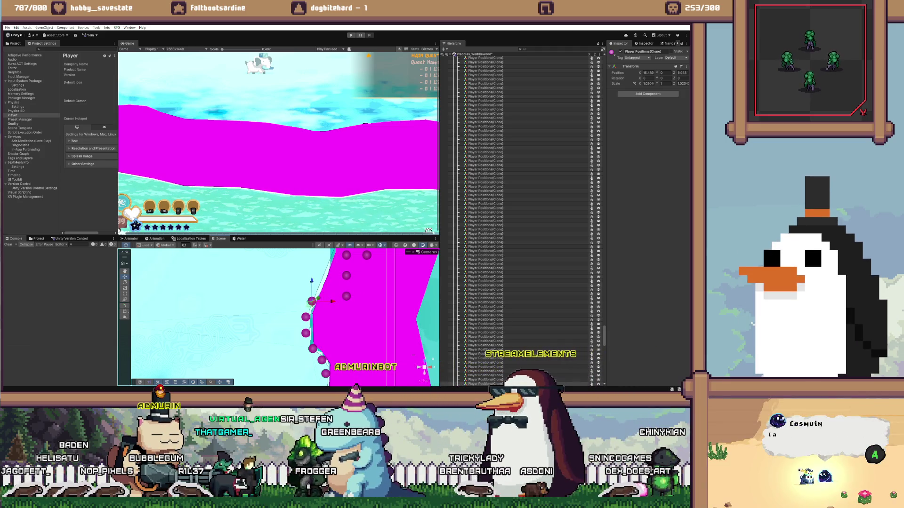
click(346, 296)
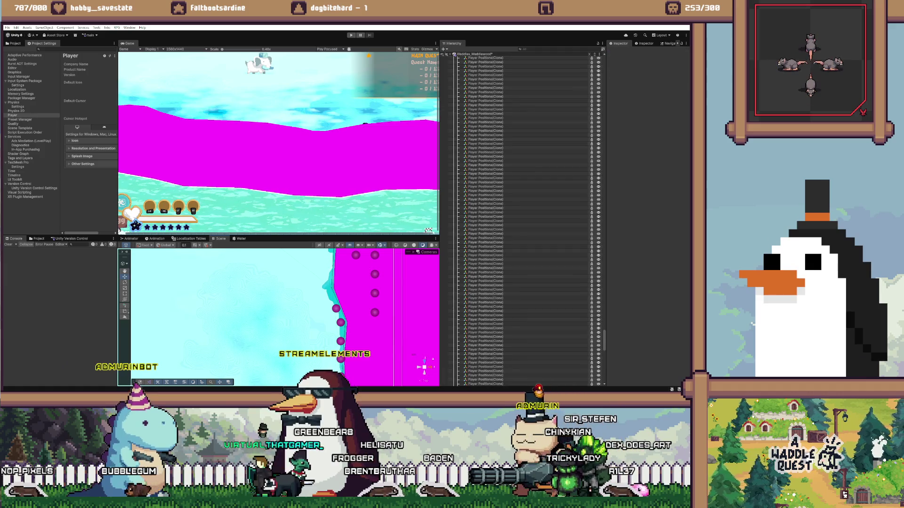
click(484, 332)
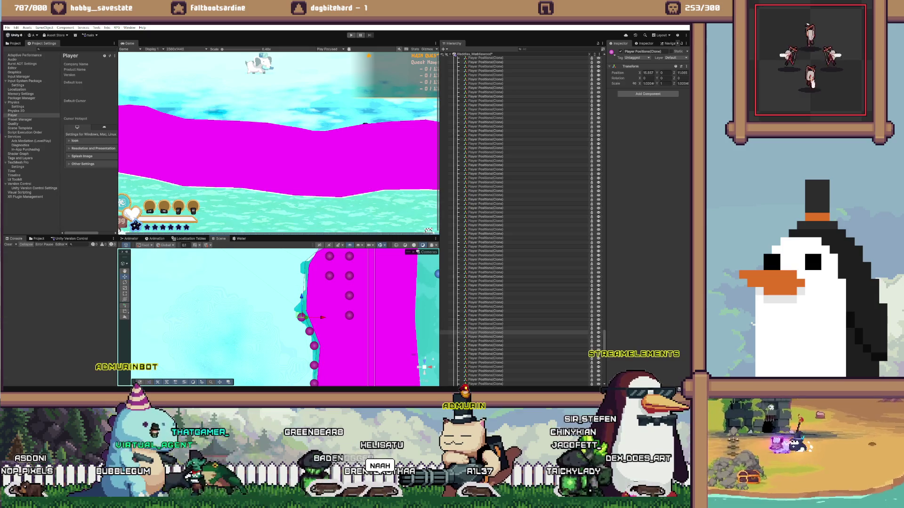
click(485, 336)
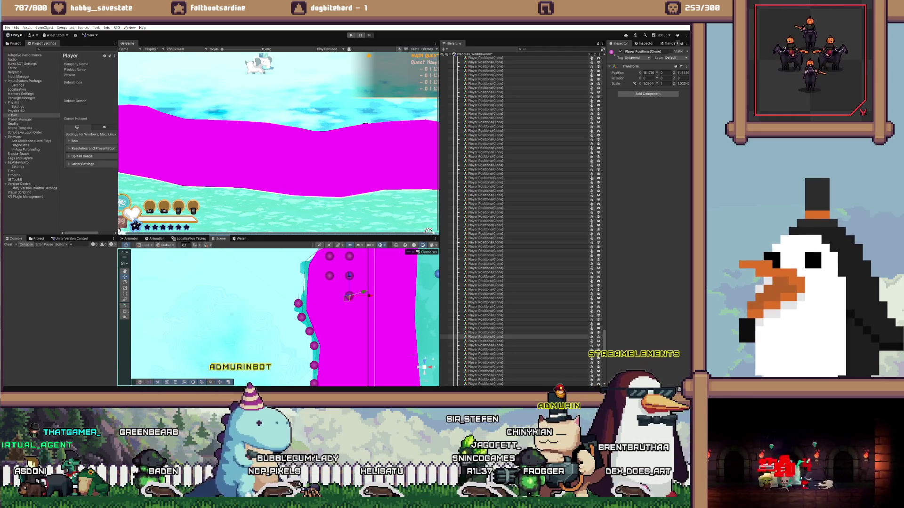
click(485, 340)
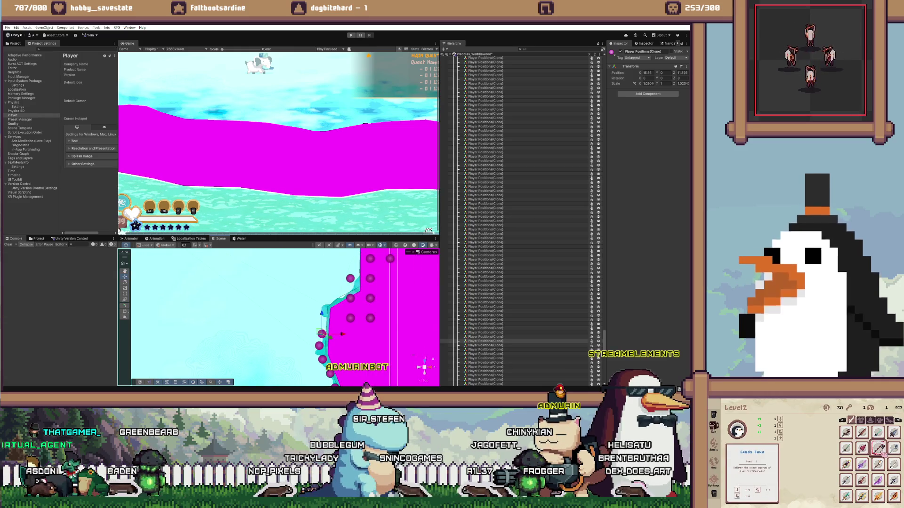
click(485, 225)
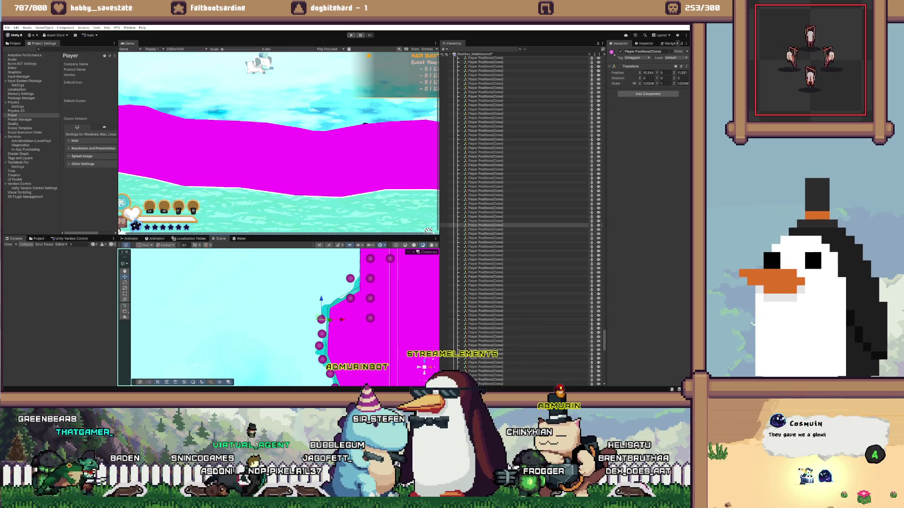
click(484, 229)
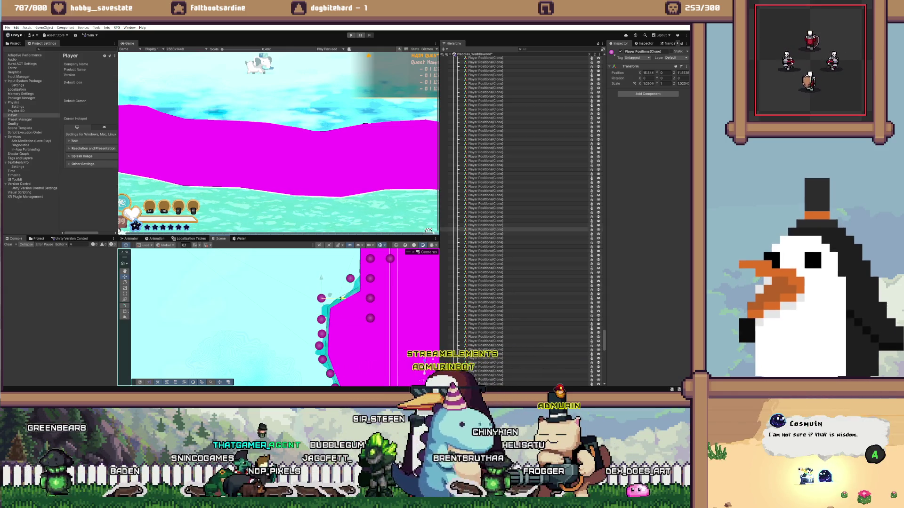
click(485, 233)
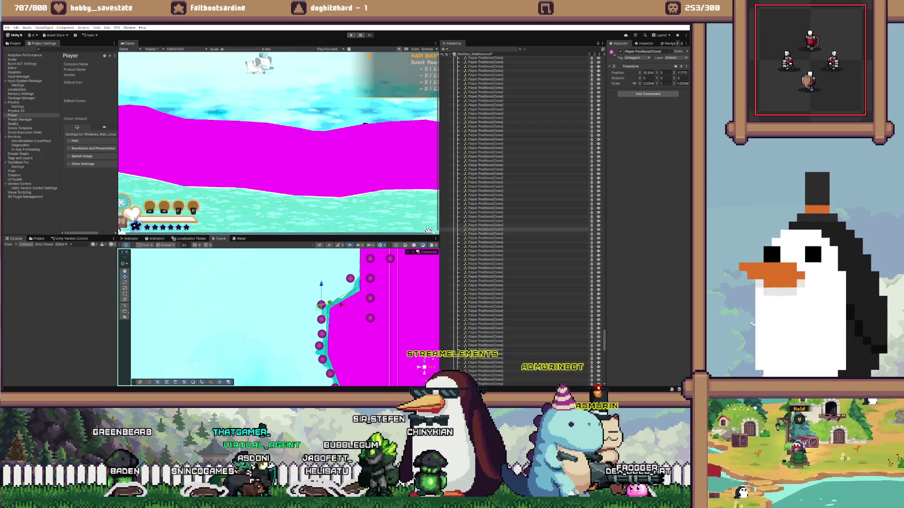
click(484, 233)
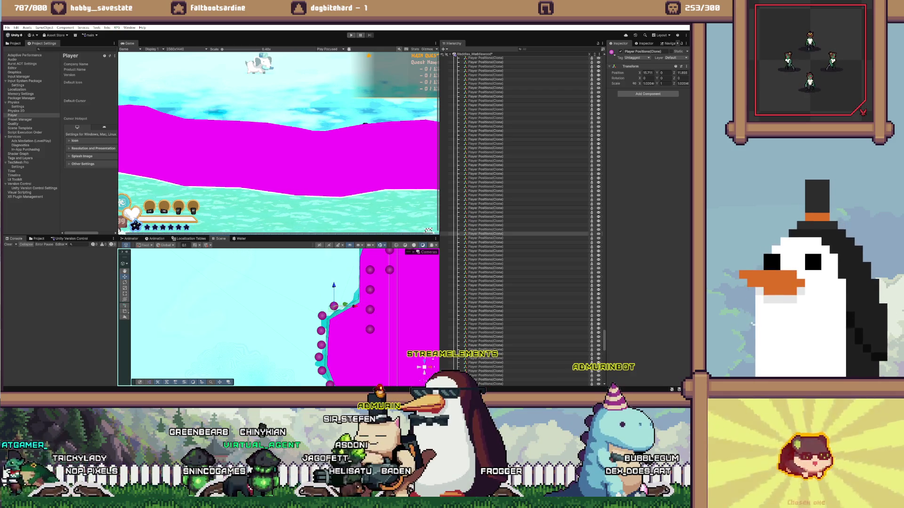
click(484, 345)
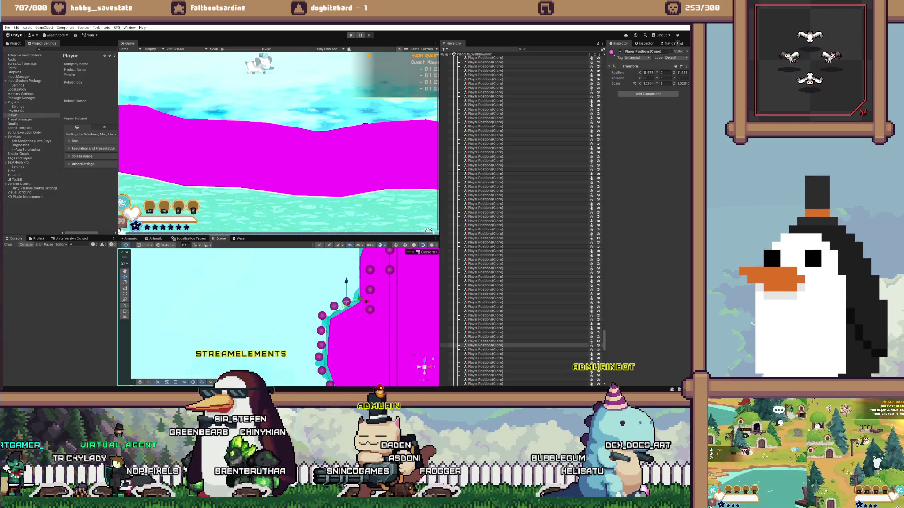
click(485, 349)
click(484, 349)
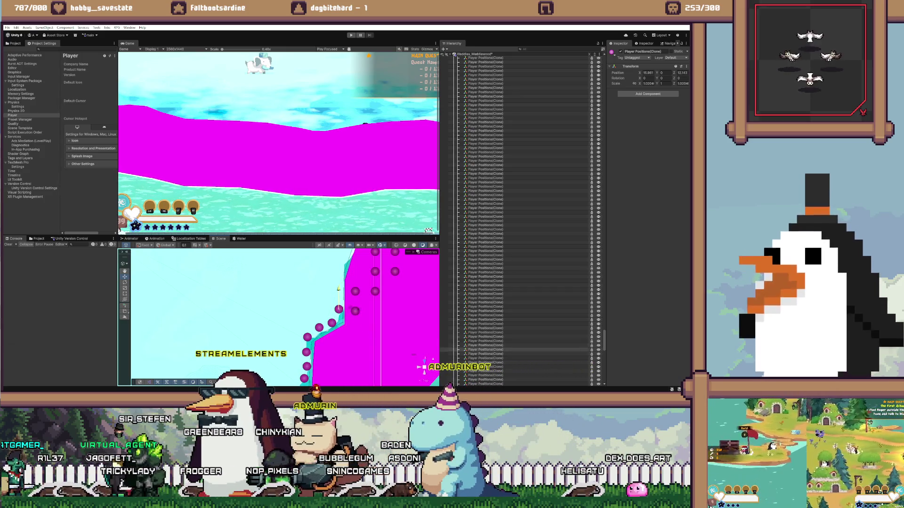
click(485, 354)
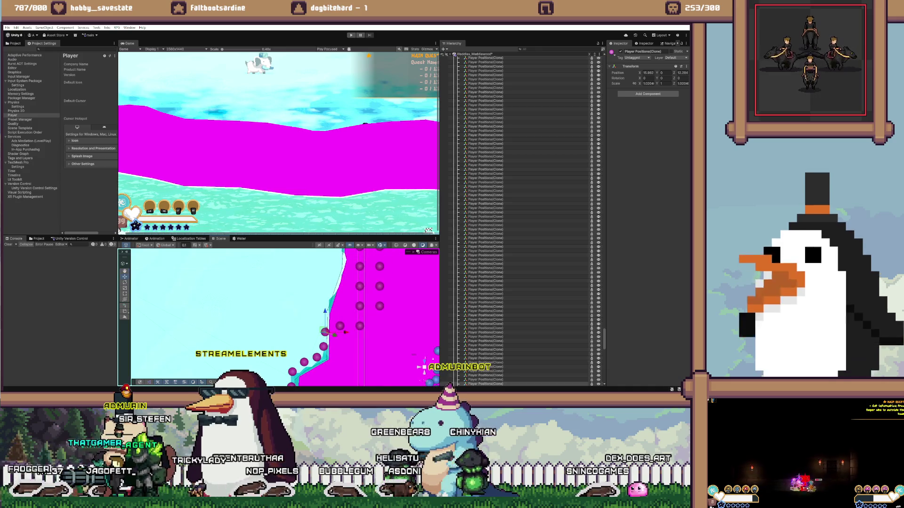
- Move a marker left and down toward the wall edge, undoing the last bad move
drag(358, 326, 349, 326)
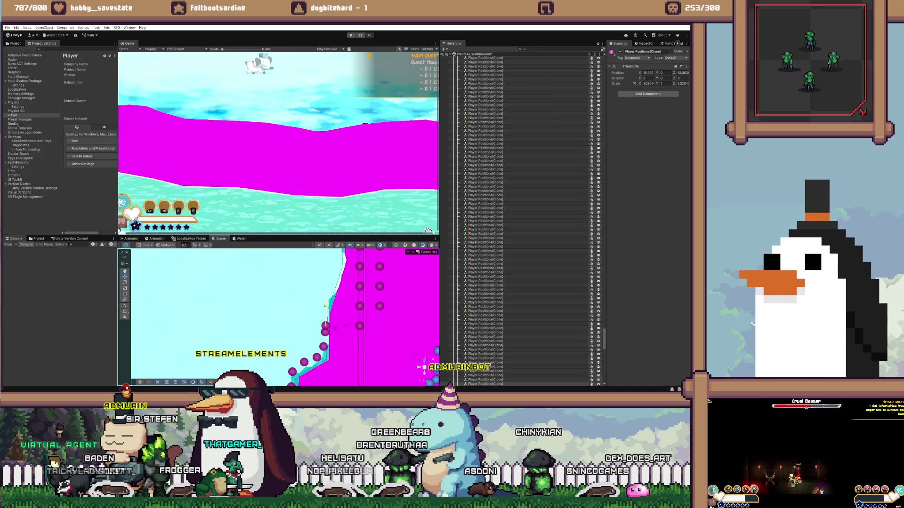
drag(335, 318, 337, 326)
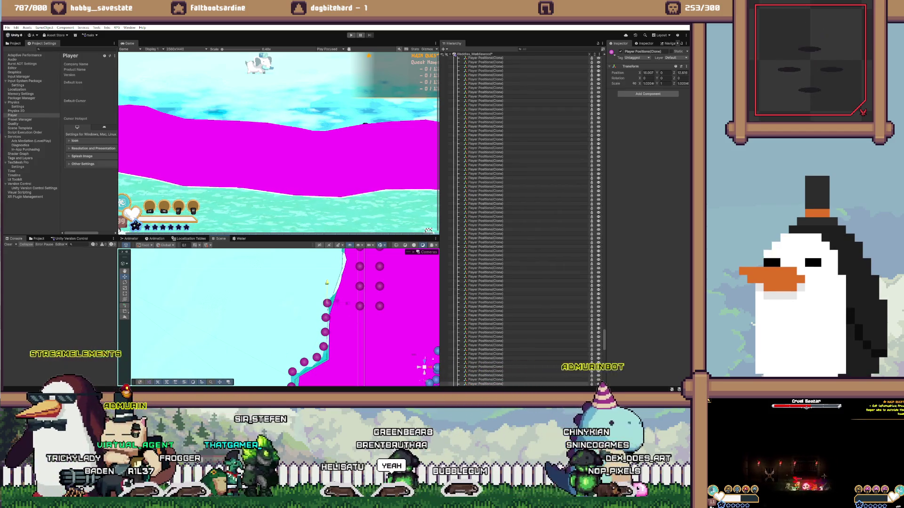
drag(336, 326, 332, 328)
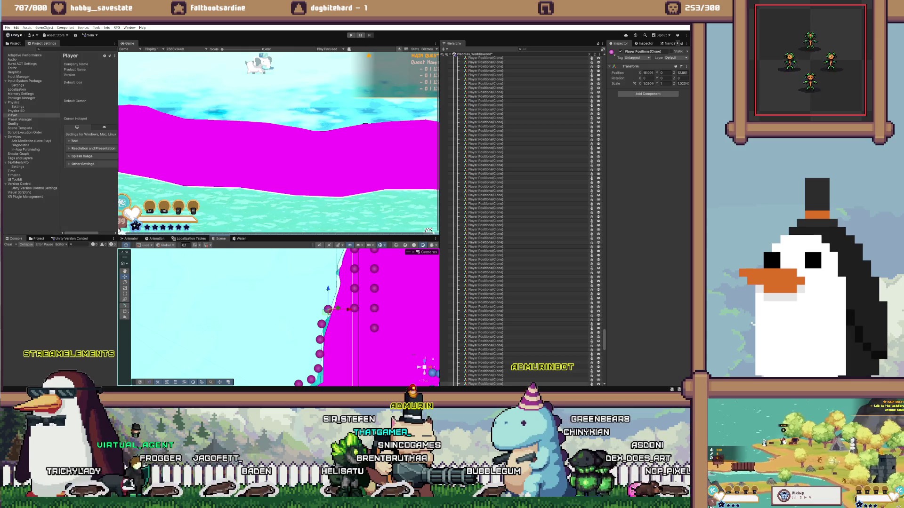
key(ctrl+z)
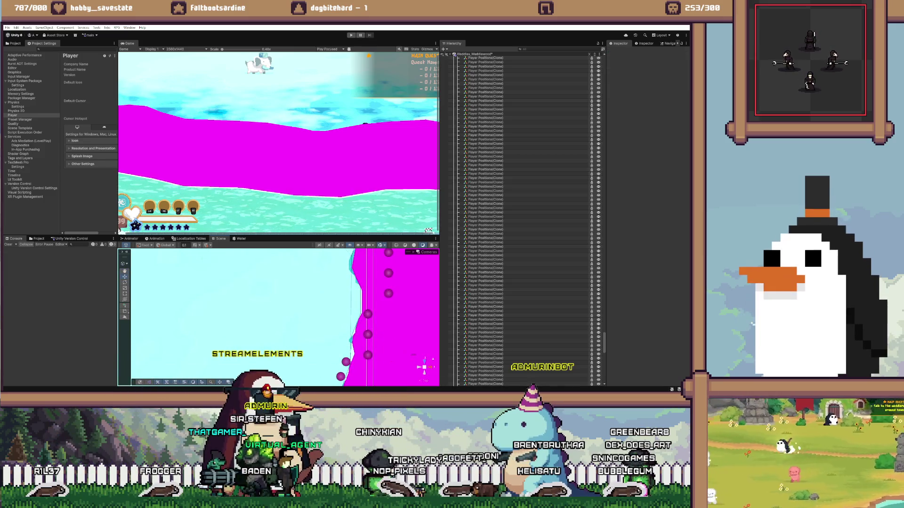
- Shift three markers left onto the wall edge and nudge a single marker above them down
click(484, 354)
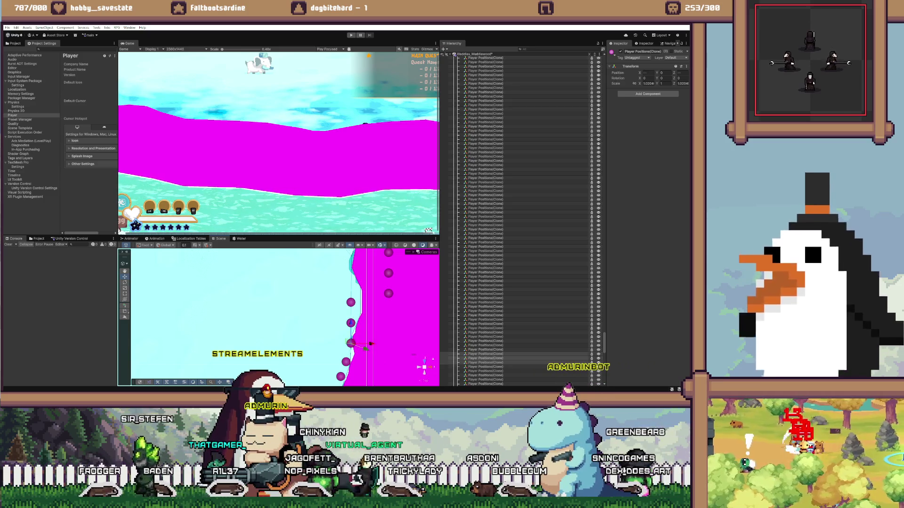
drag(370, 344, 368, 344)
click(348, 325)
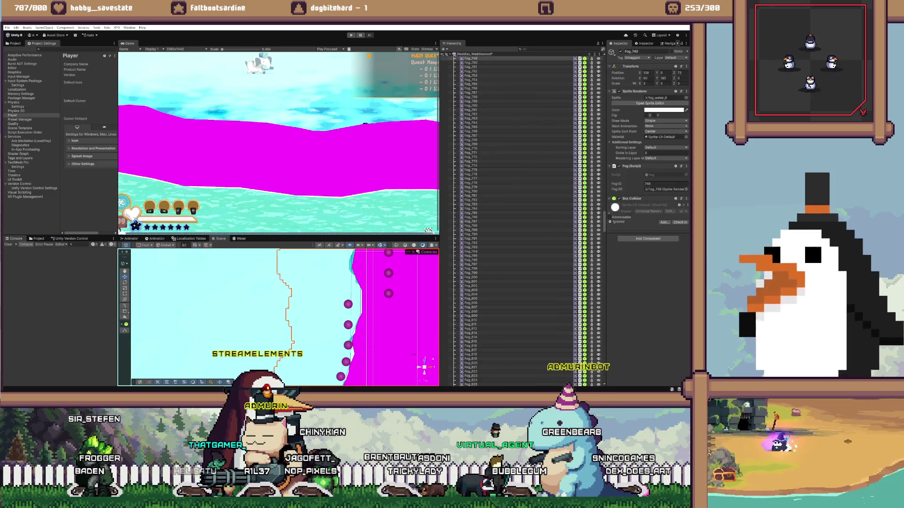
drag(348, 310, 348, 313)
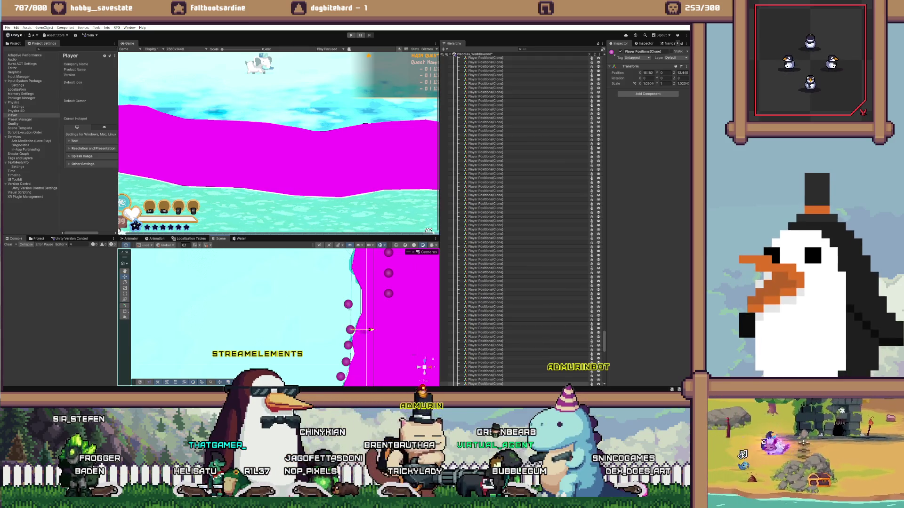
click(348, 304)
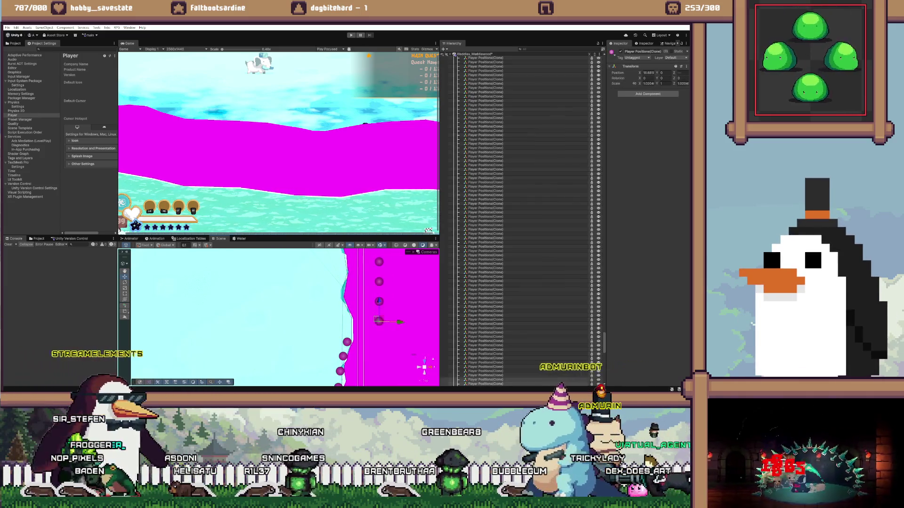
click(362, 332)
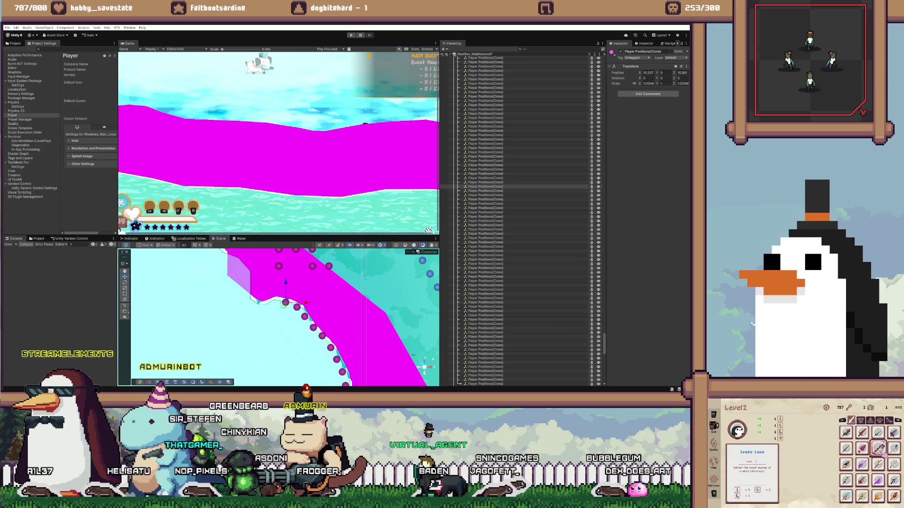
- Nudge the bend marker right and move another shoreline marker down onto the magenta wall edge
click(346, 279)
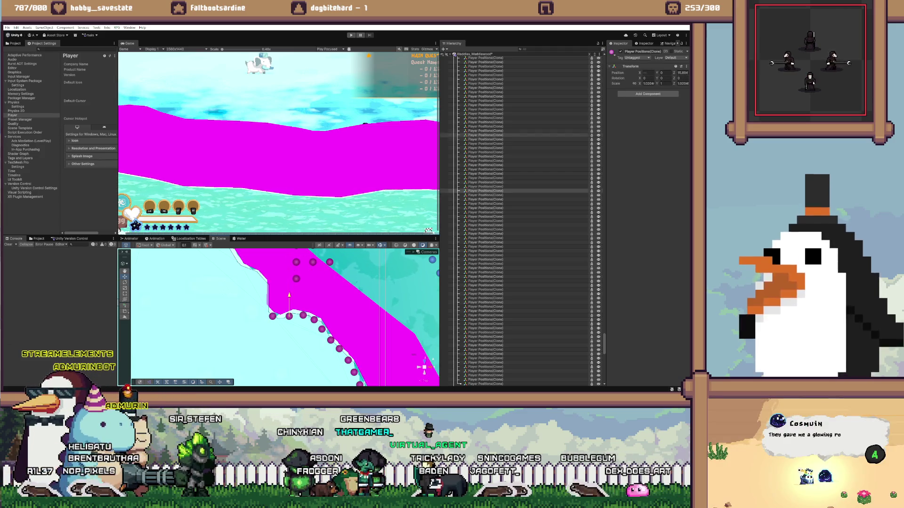
click(273, 315)
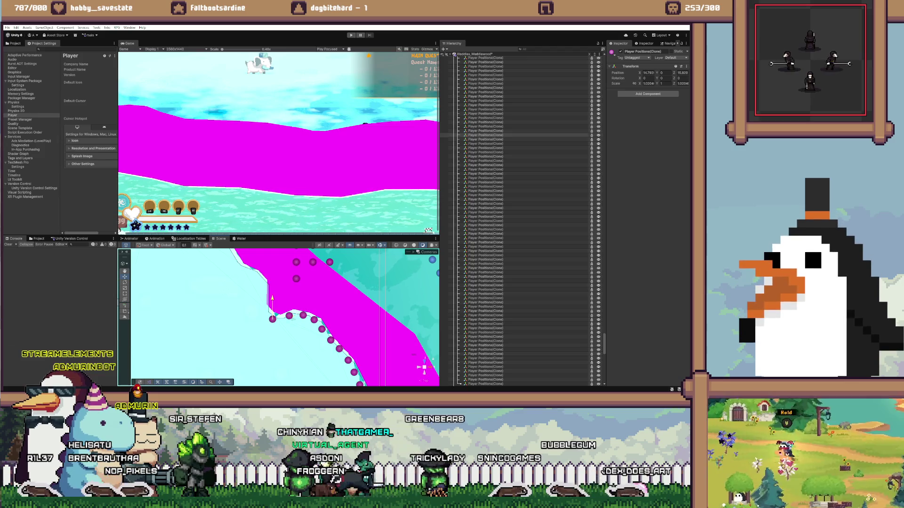
drag(291, 319, 294, 320)
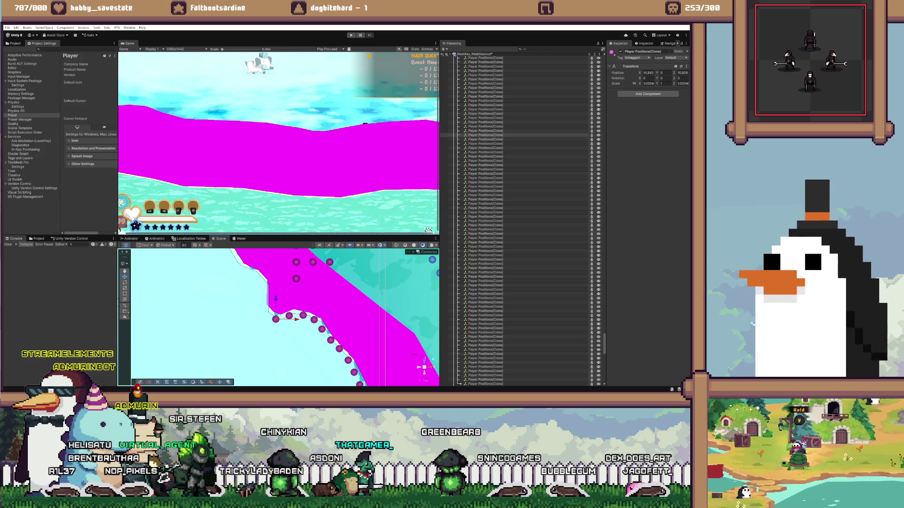
click(296, 279)
drag(262, 264, 265, 299)
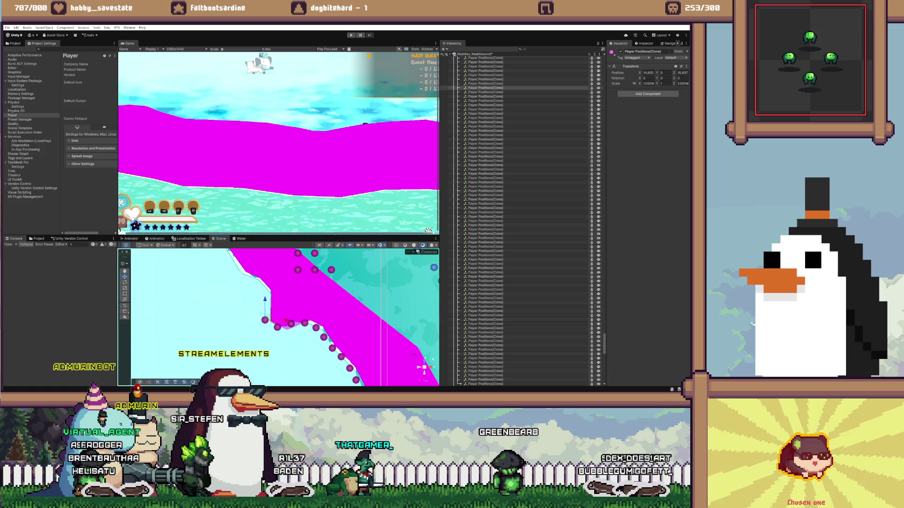
- Shift a marker near the lower wall edge slightly right onto the edge
shift+click(332, 285)
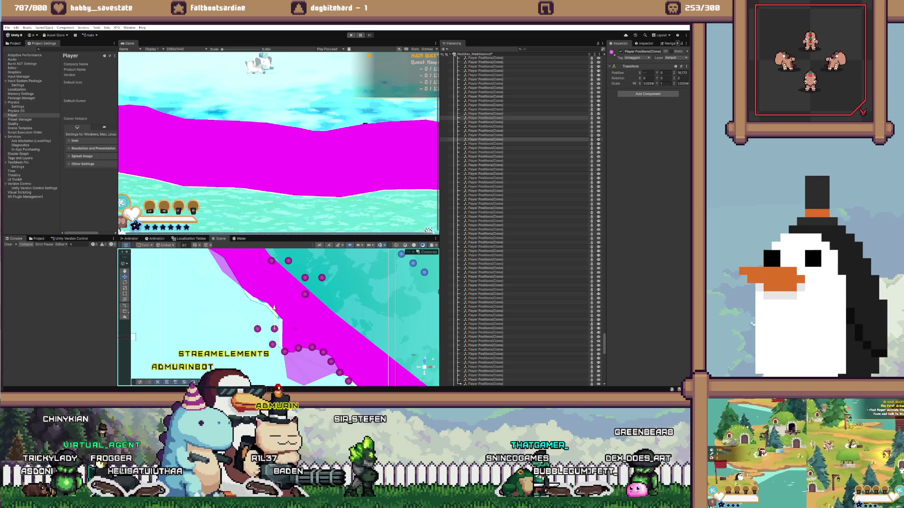
click(273, 345)
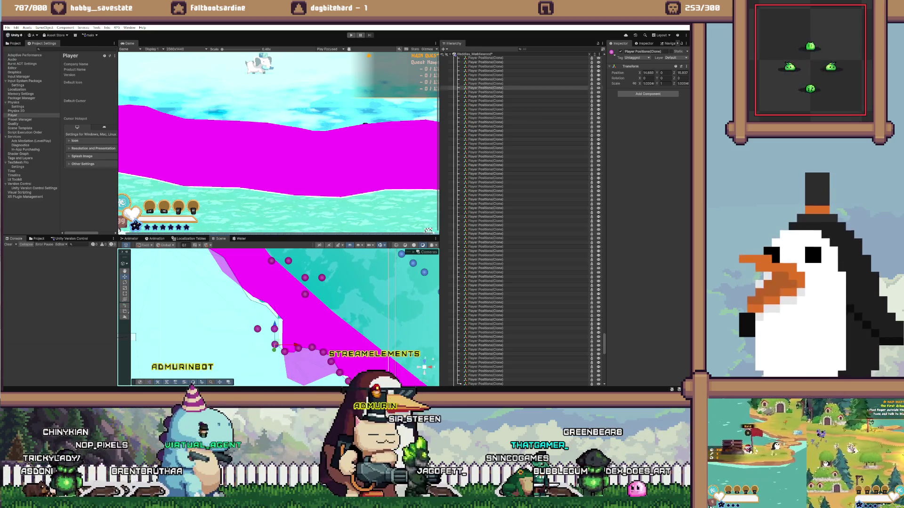
drag(274, 345, 278, 345)
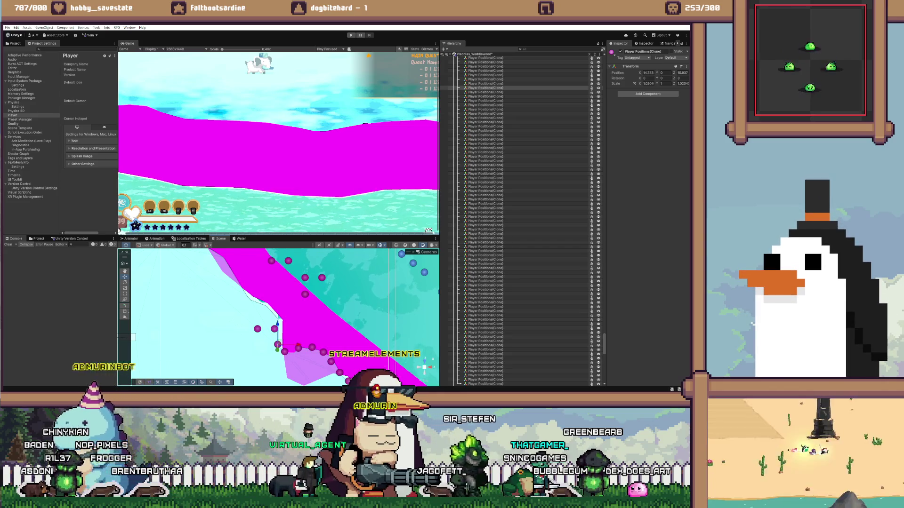
click(274, 328)
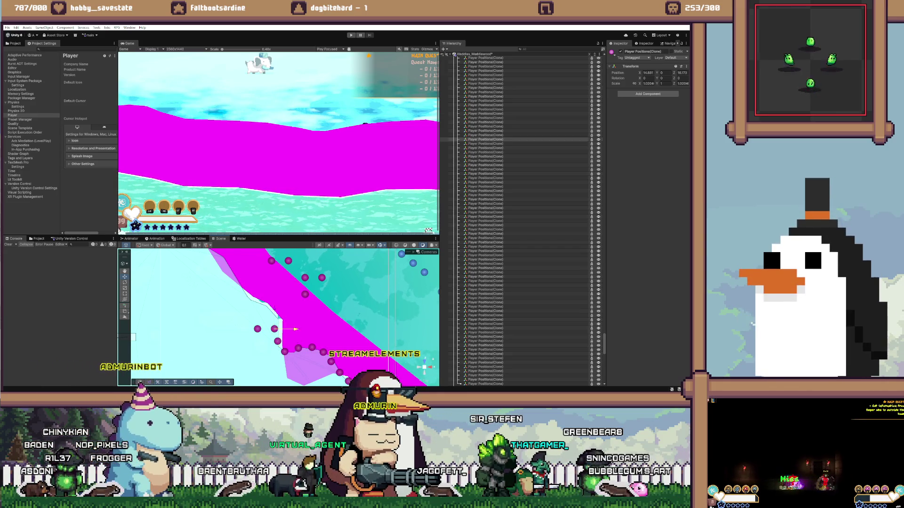
click(258, 329)
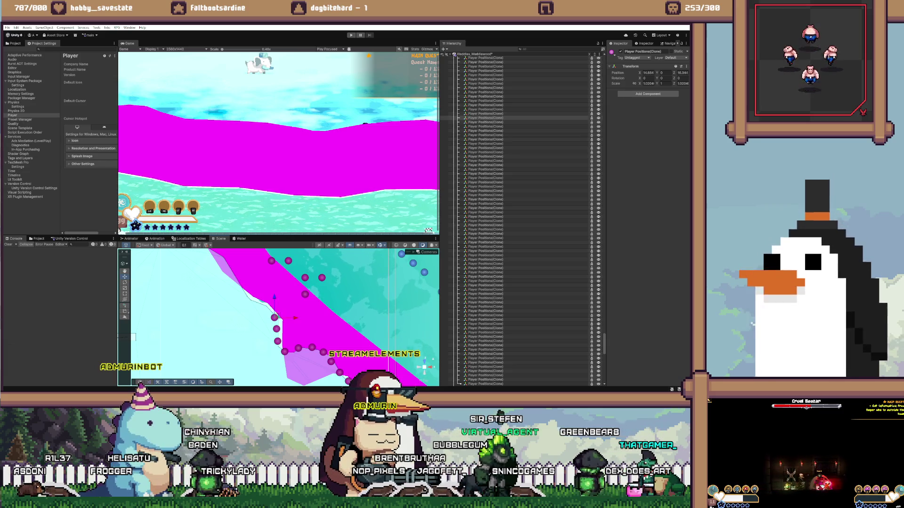
- Move two off-edge markers down-left and left onto the wall edge, then frame the selection
click(305, 294)
drag(279, 294, 267, 310)
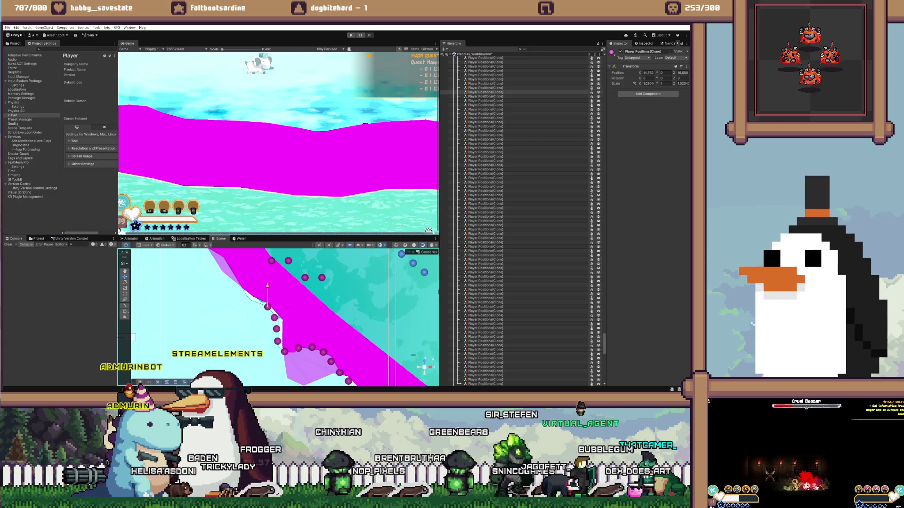
click(305, 278)
drag(305, 278, 253, 278)
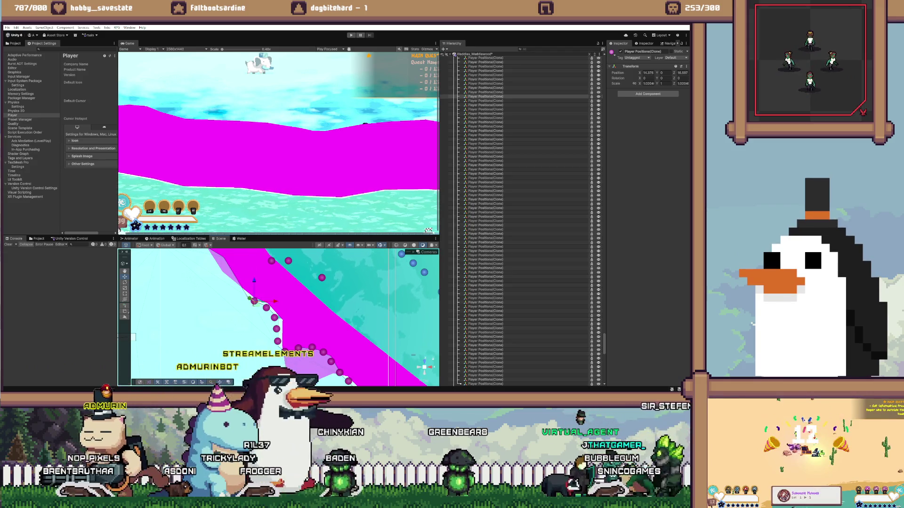
key(f)
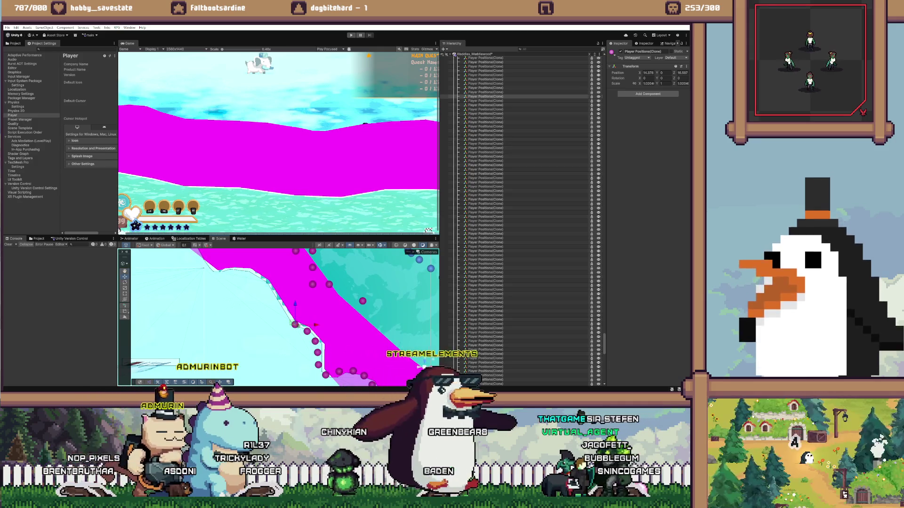
- Slide the next two markers left and down onto the wall edge
click(362, 301)
mouse_move(361, 300)
mouse_down()
mouse_move(283, 302)
mouse_move(284, 312)
mouse_up()
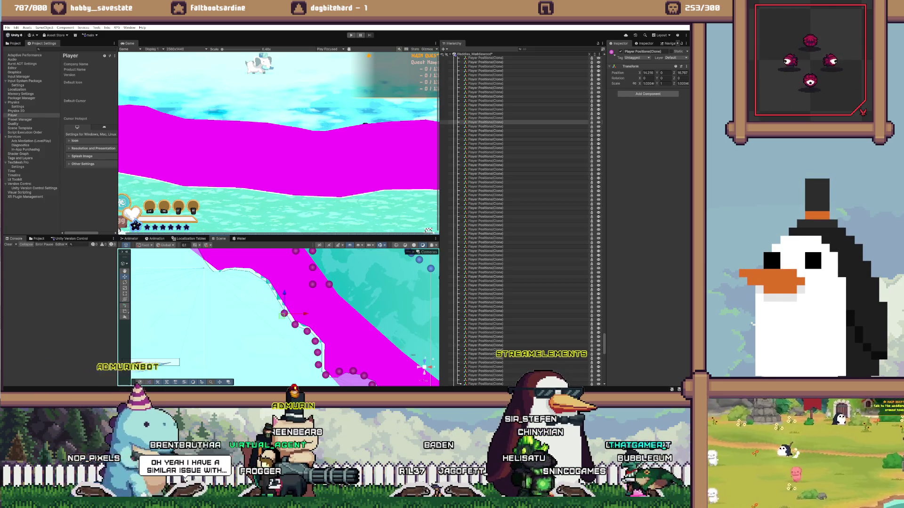
click(351, 294)
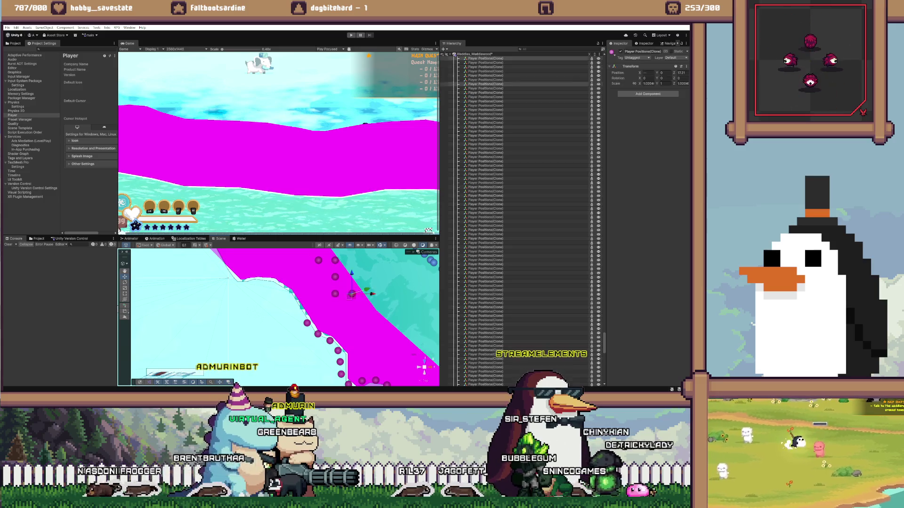
mouse_move(301, 301)
mouse_down()
mouse_move(297, 311)
mouse_move(281, 312)
mouse_up()
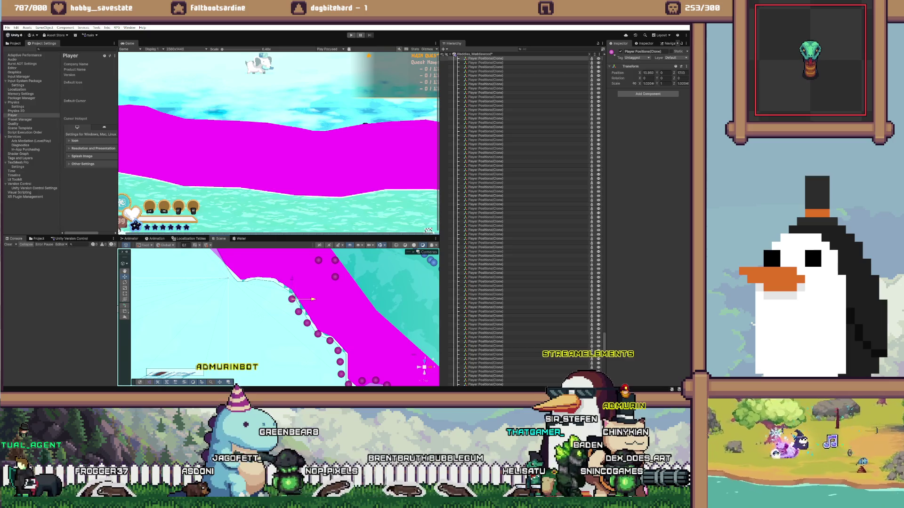
click(358, 305)
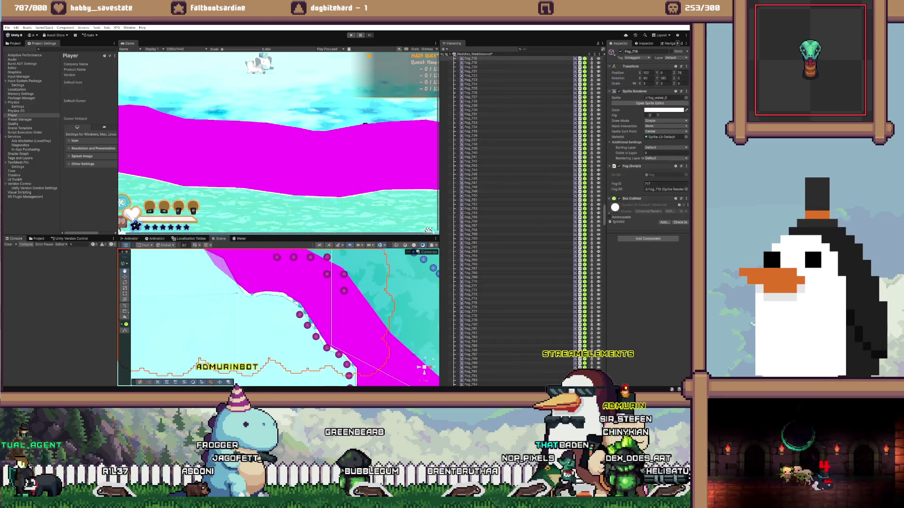
click(345, 291)
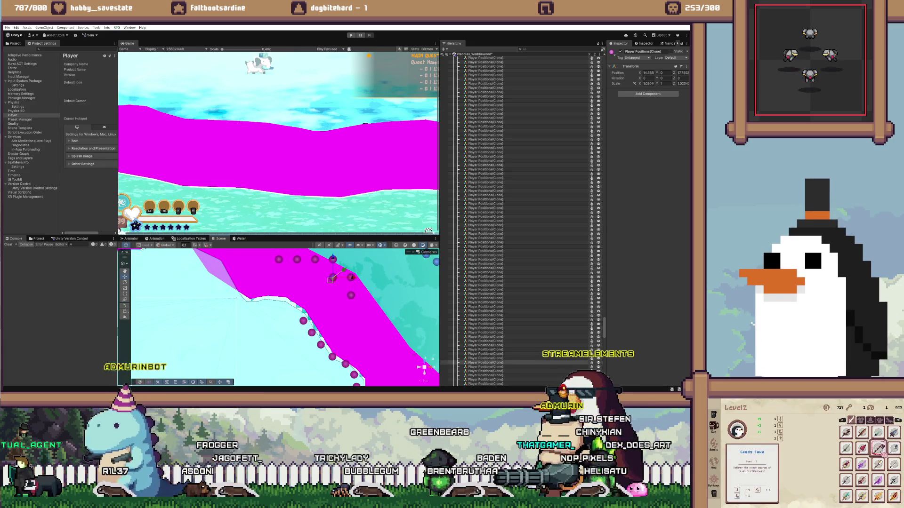
click(292, 296)
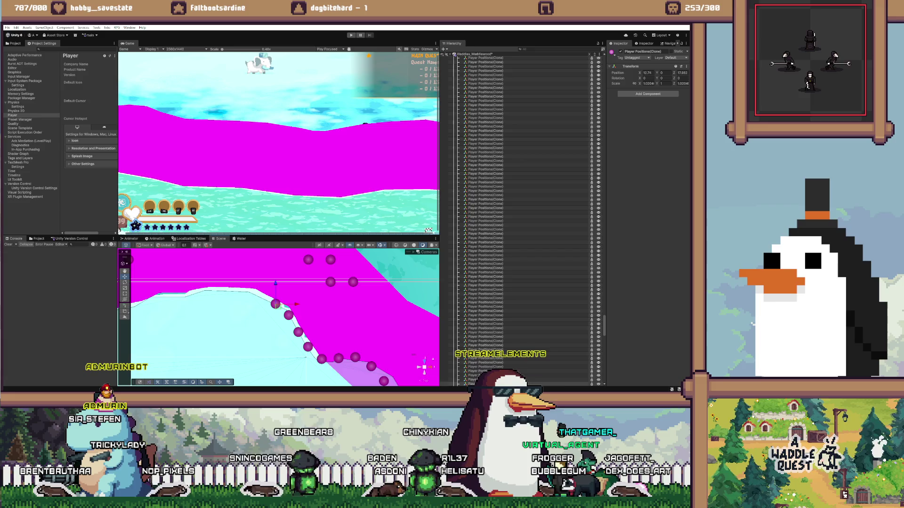
- Move two upper-row markers left onto the shoreline's upper-left edge and fine-tune their spots
drag(353, 281, 263, 282)
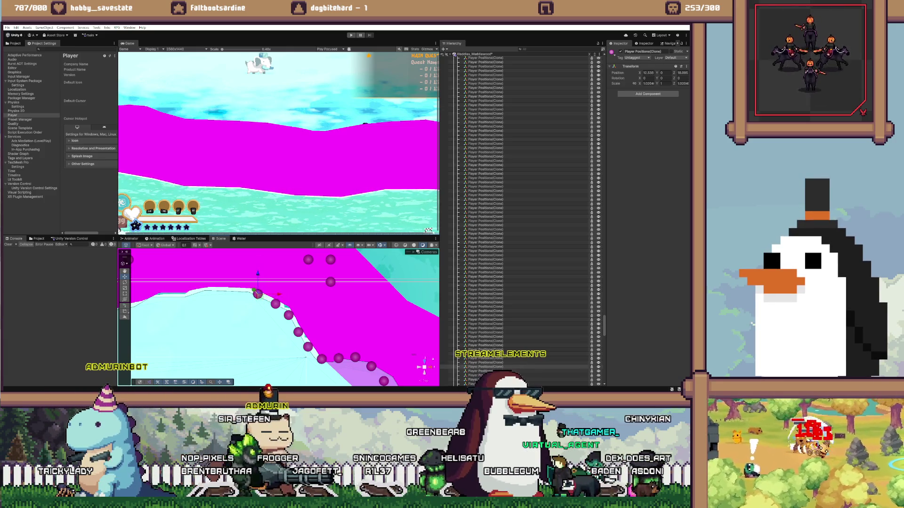
drag(257, 295, 241, 282)
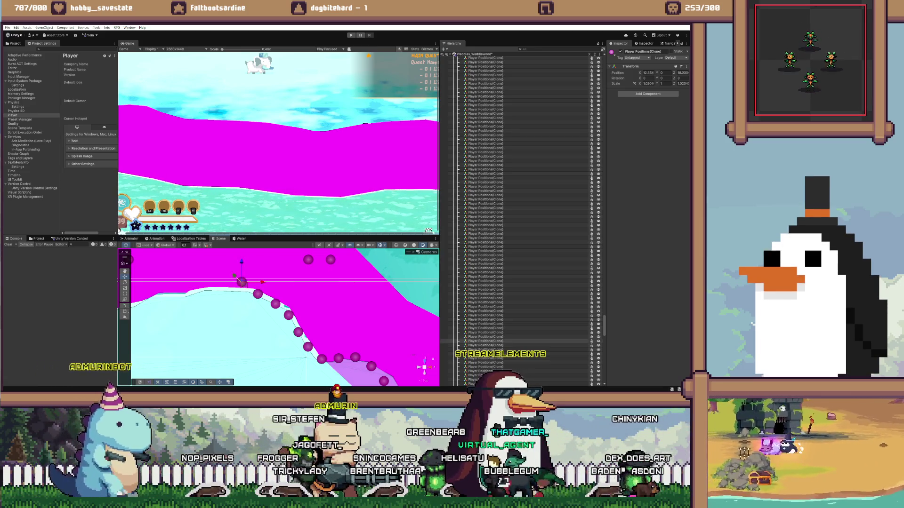
drag(241, 288, 239, 292)
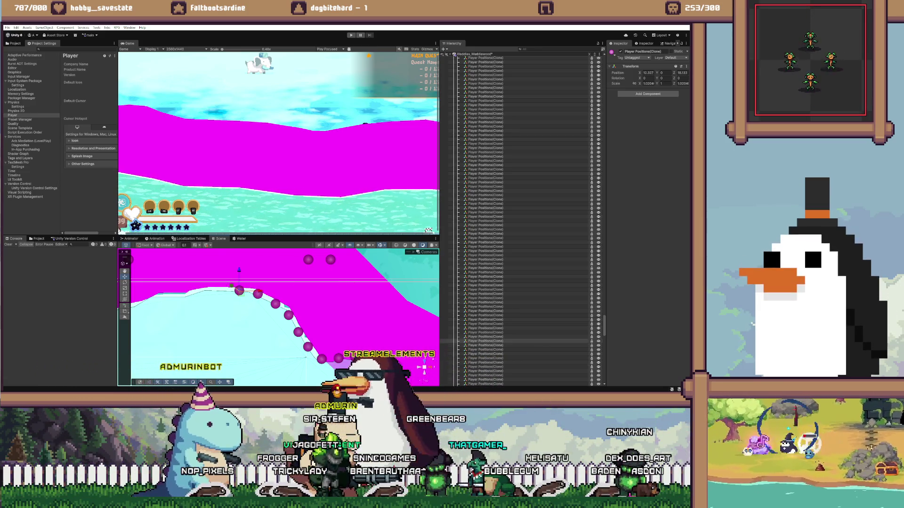
- Drag one more marker left toward the wall edge and select the next one
scroll(239, 273, down, 2)
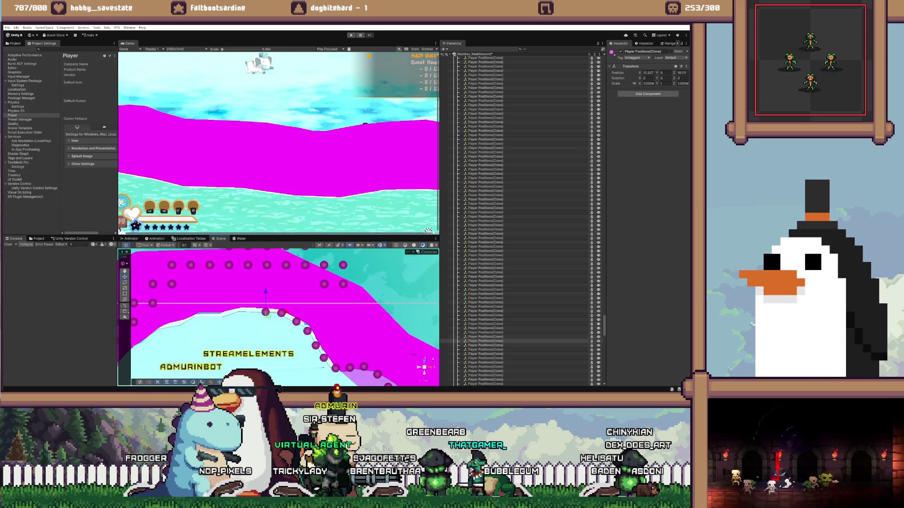
click(343, 284)
drag(362, 285, 335, 284)
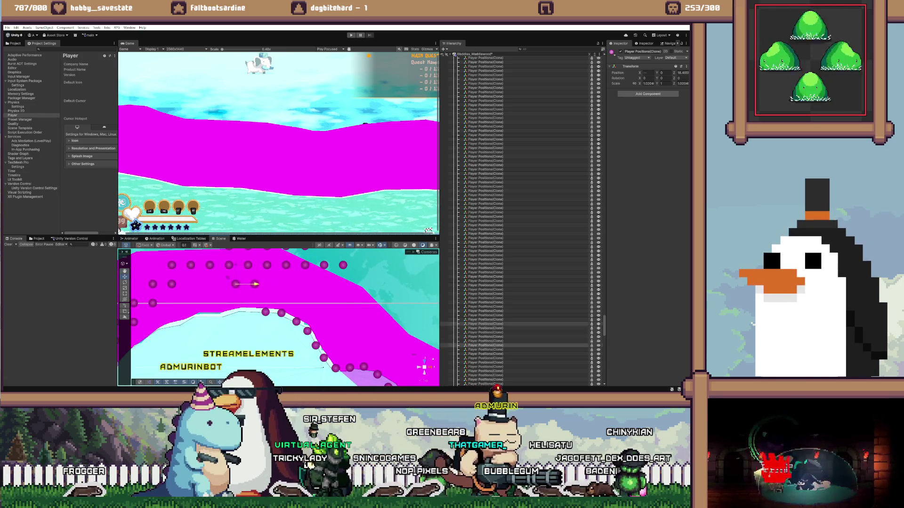
click(236, 283)
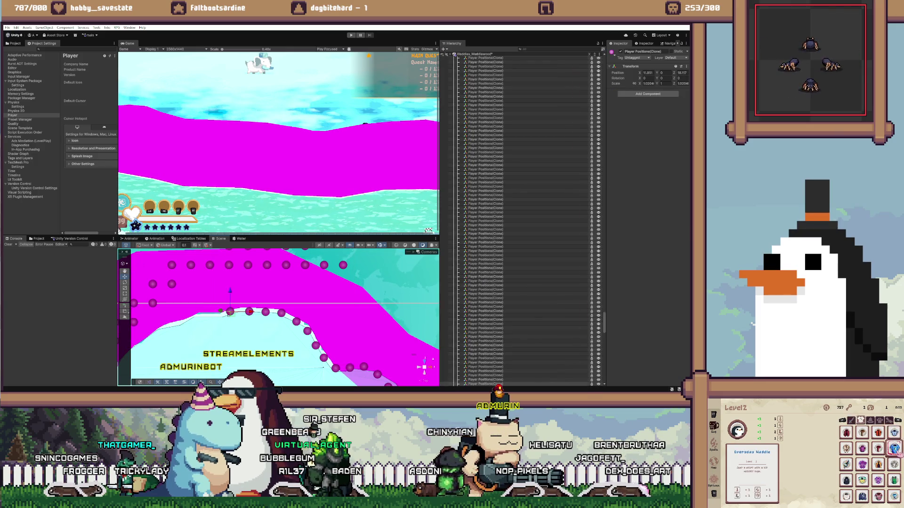
- Zoom in and out over the shoreline to review the marker line along the magenta path
scroll(277, 316, down, 5)
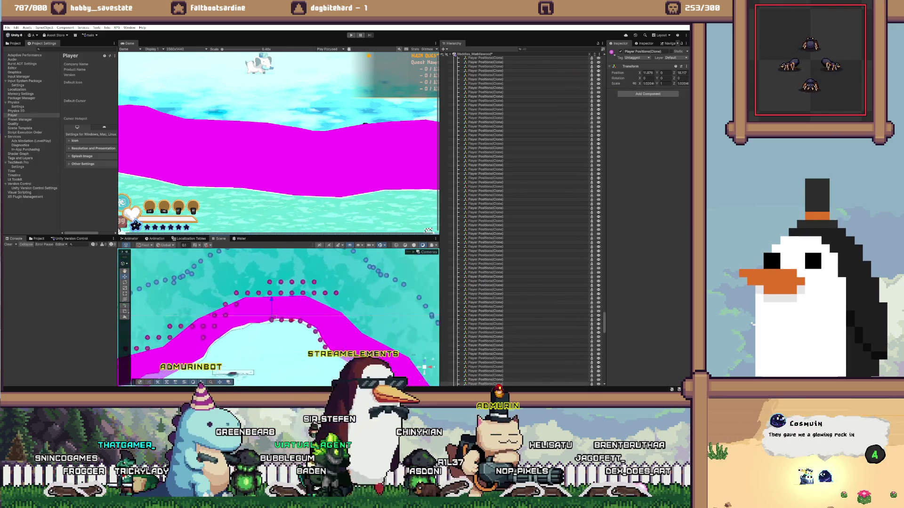
scroll(283, 316, up, 5)
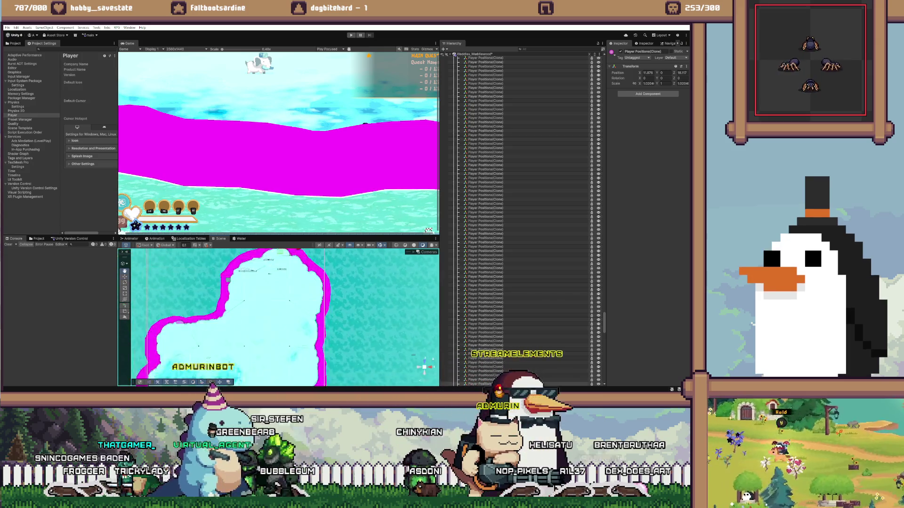
scroll(278, 315, up, 4)
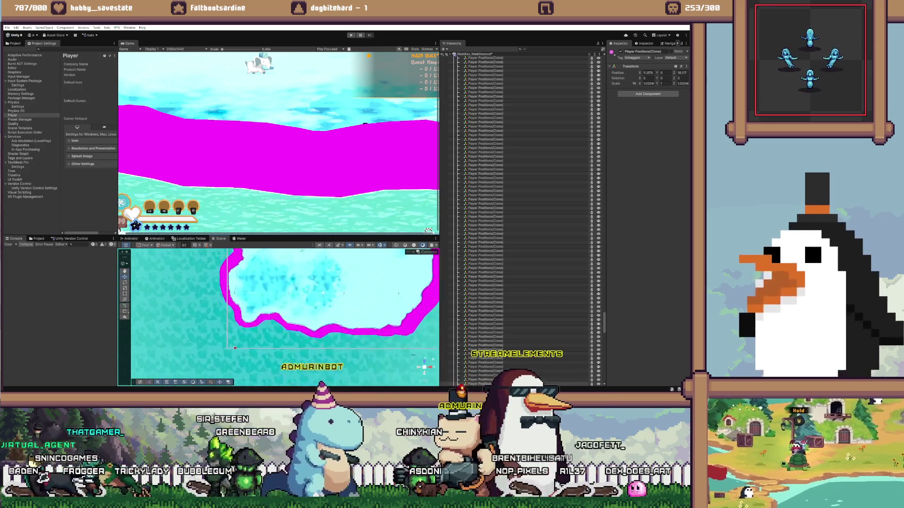
scroll(278, 316, up, 3)
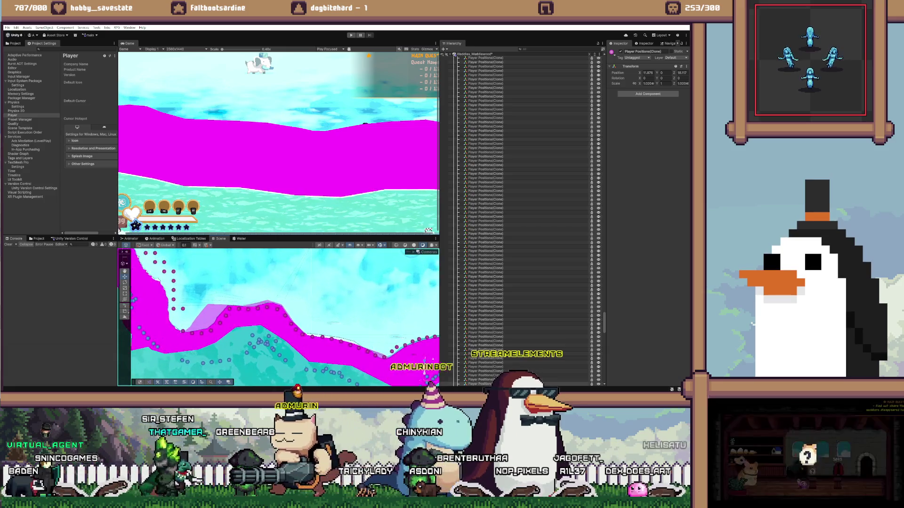
scroll(278, 315, down, 4)
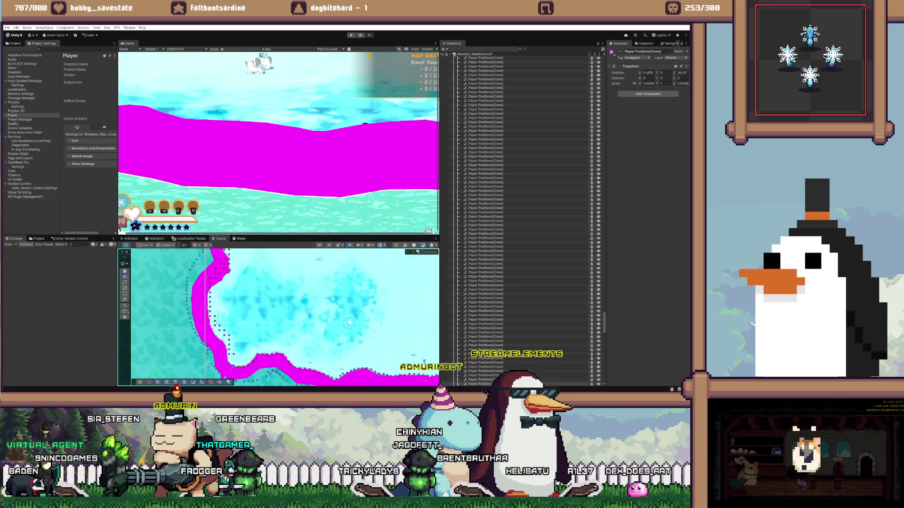
scroll(278, 316, up, 4)
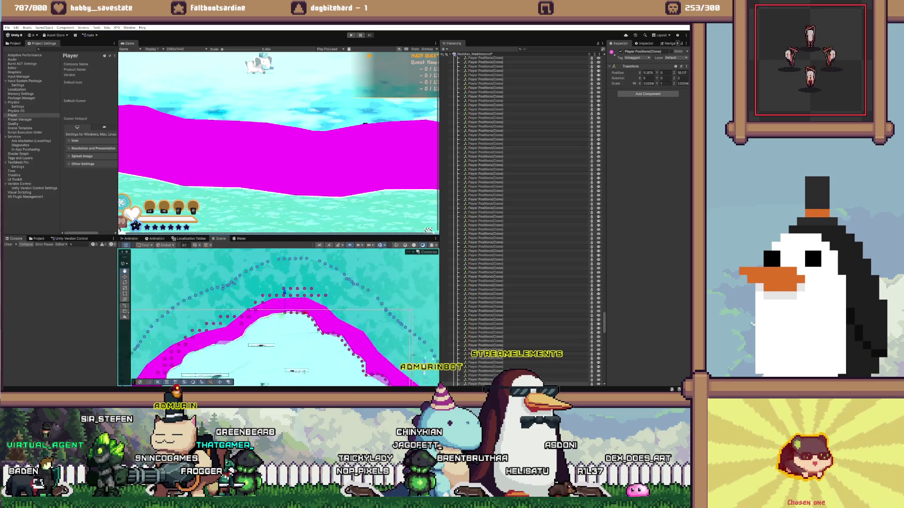
scroll(353, 329, up, 2)
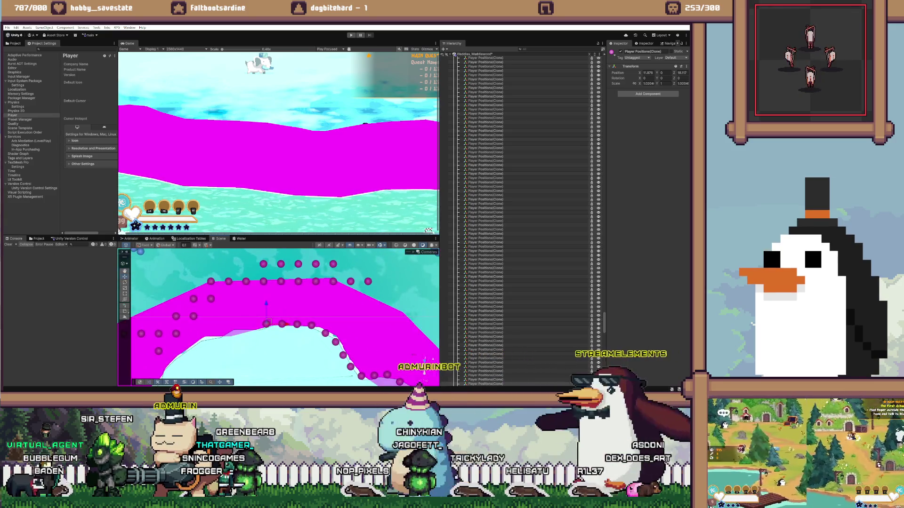
- Remove the cluster of stray markers and narrow the selection to a single marker
key(ctrl+z)
key(ctrl+z)
key(ctrl+z)
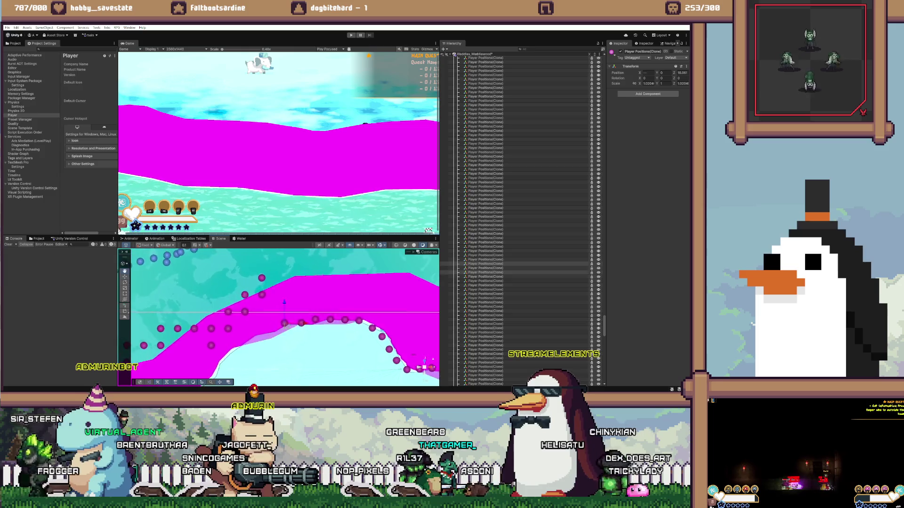
click(485, 263)
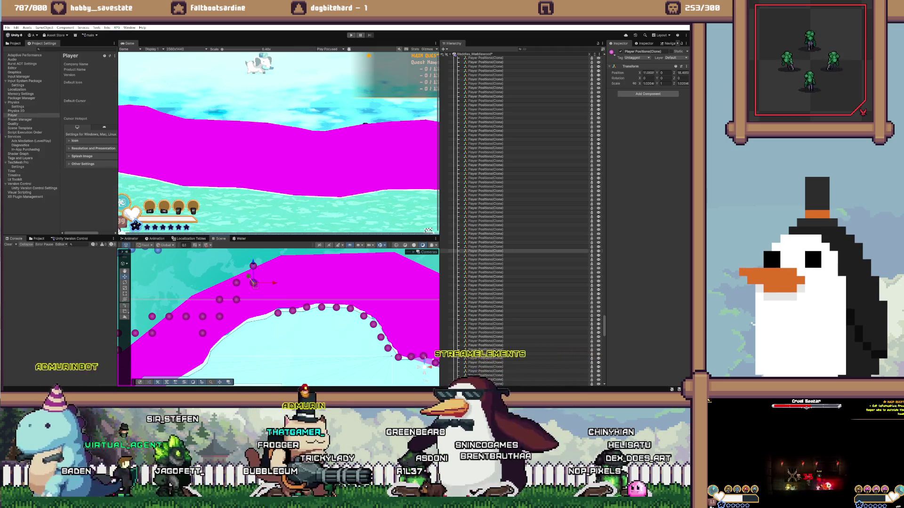
click(331, 260)
- Pull the nearby markers down onto the lower-left end of the magenta wall edge
click(253, 266)
mouse_move(254, 247)
mouse_down()
mouse_move(251, 307)
mouse_move(283, 327)
mouse_move(246, 331)
mouse_up()
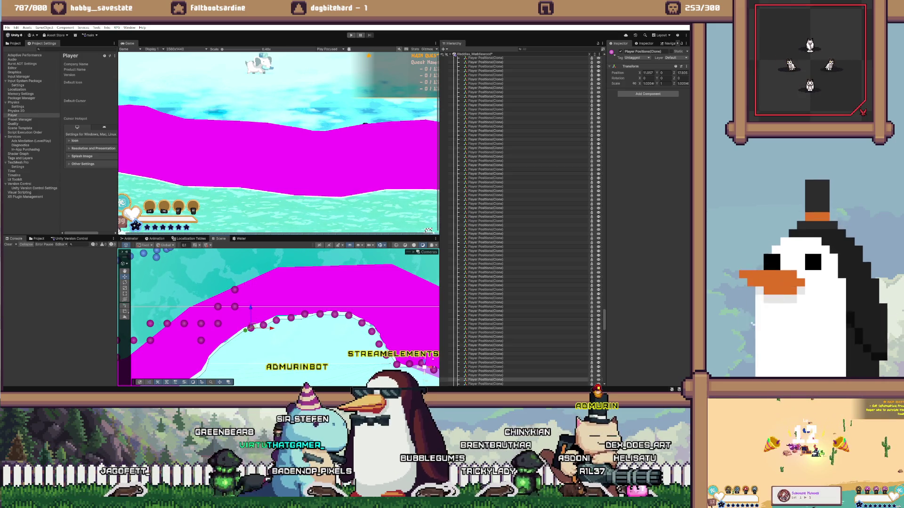
mouse_move(235, 290)
mouse_down()
mouse_move(235, 334)
mouse_move(235, 306)
mouse_up()
key(f)
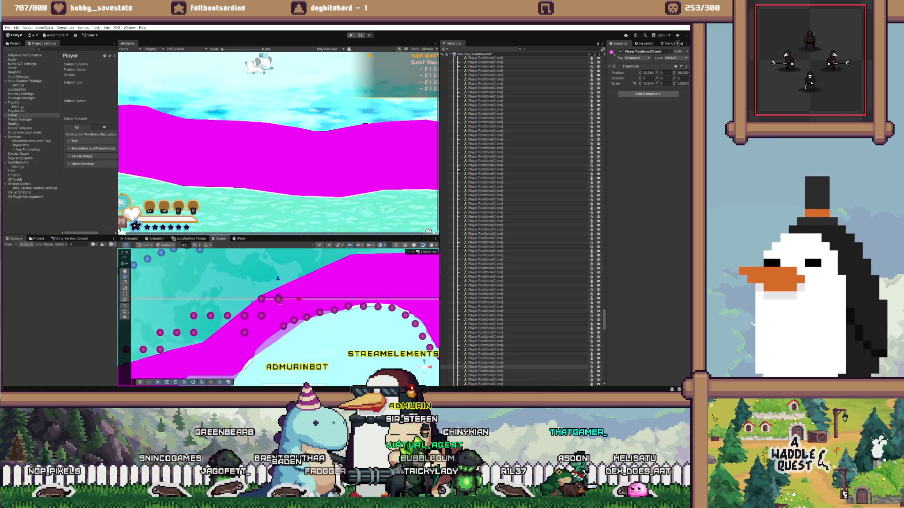
drag(278, 344, 259, 316)
key(f)
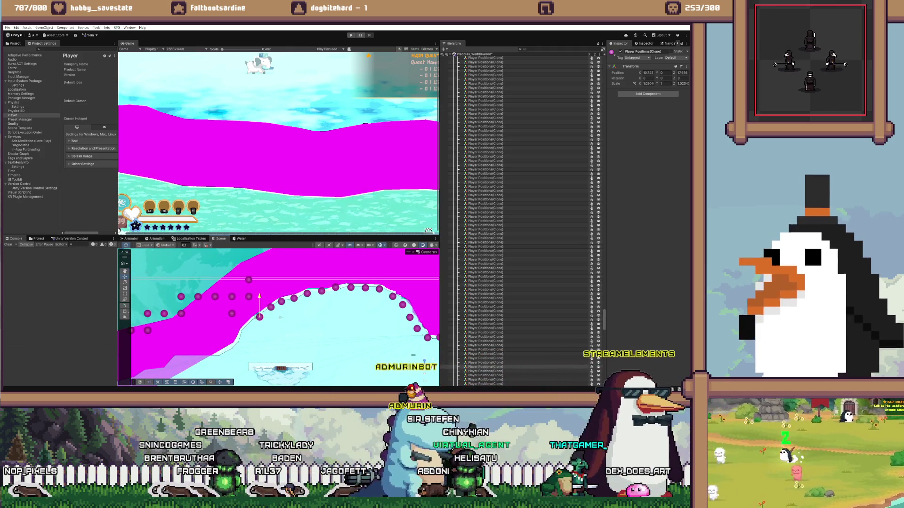
click(248, 280)
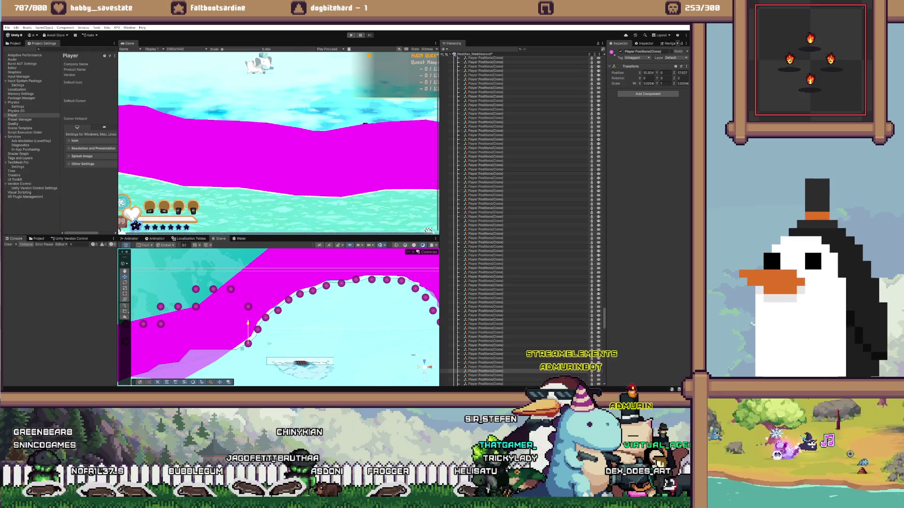
click(248, 342)
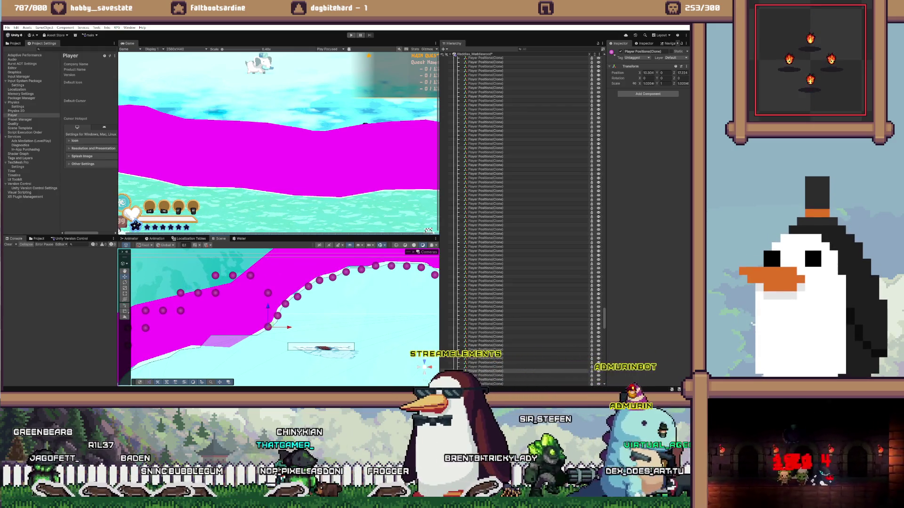